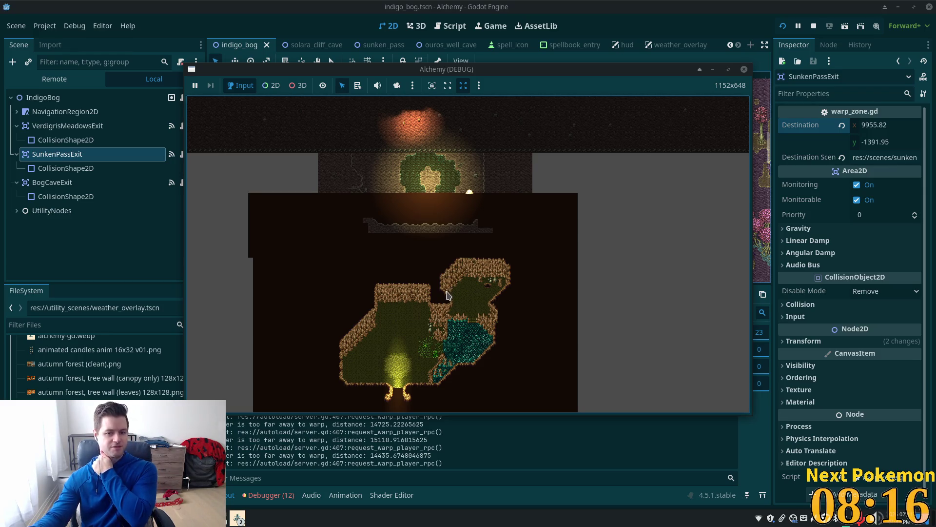
# Step: Zoom the game overview and pan it up to the blue Sunken Pass map
pyautogui.scroll(5, 471, 211)
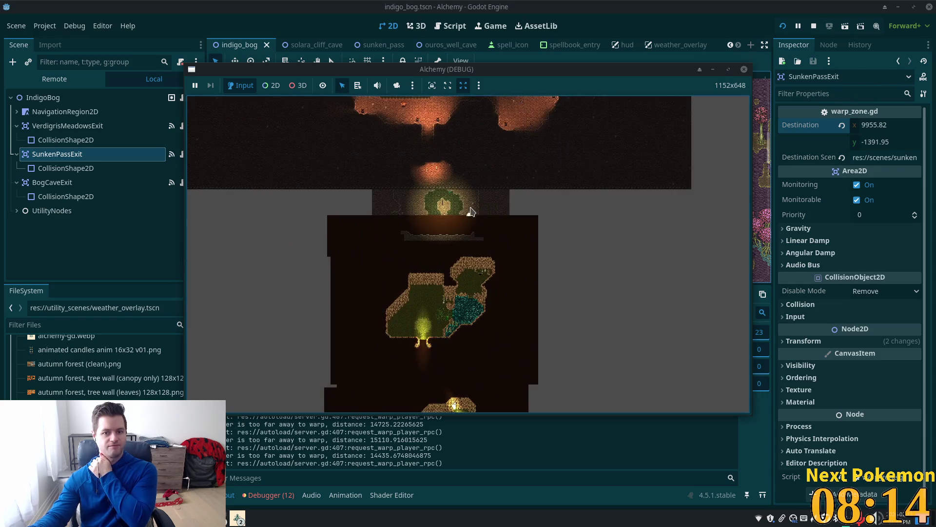
pyautogui.scroll(-3, 477, 312)
pyautogui.scroll(5, 456, 149)
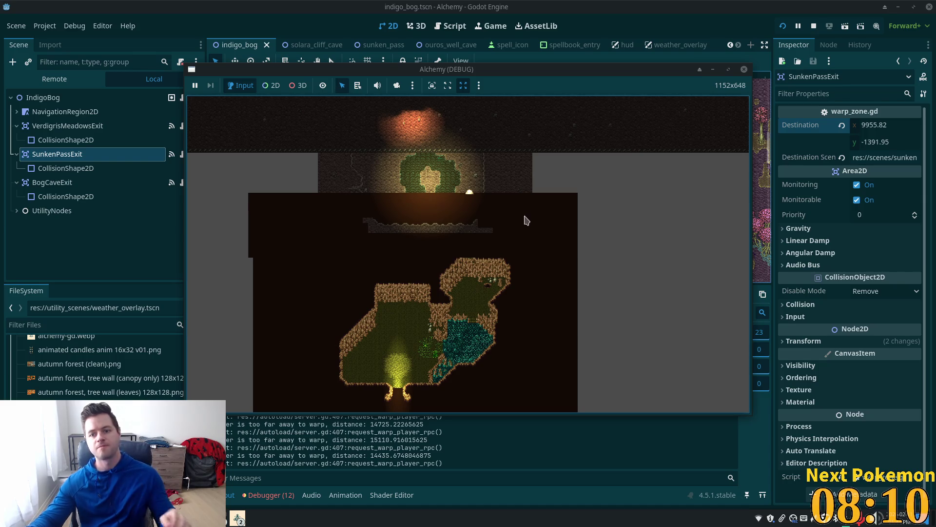
pyautogui.scroll(-5, 503, 183)
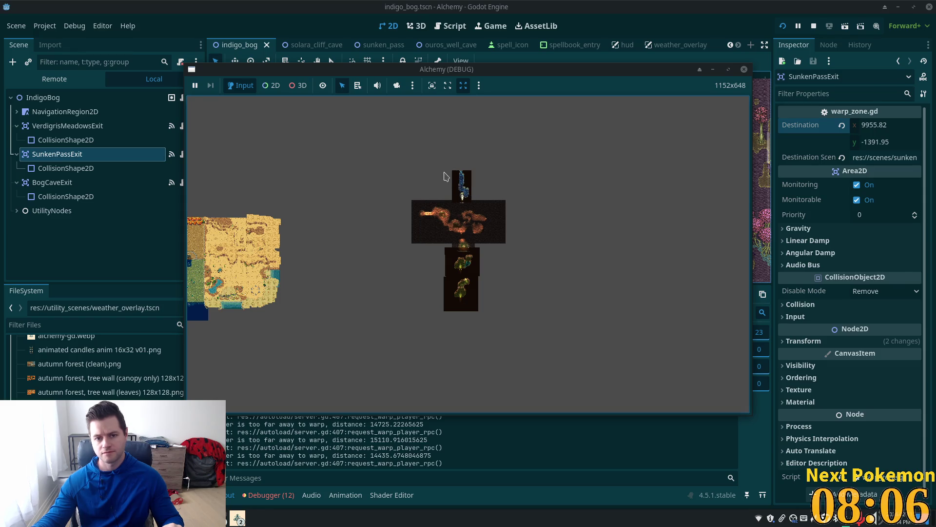
pyautogui.scroll(5, 478, 184)
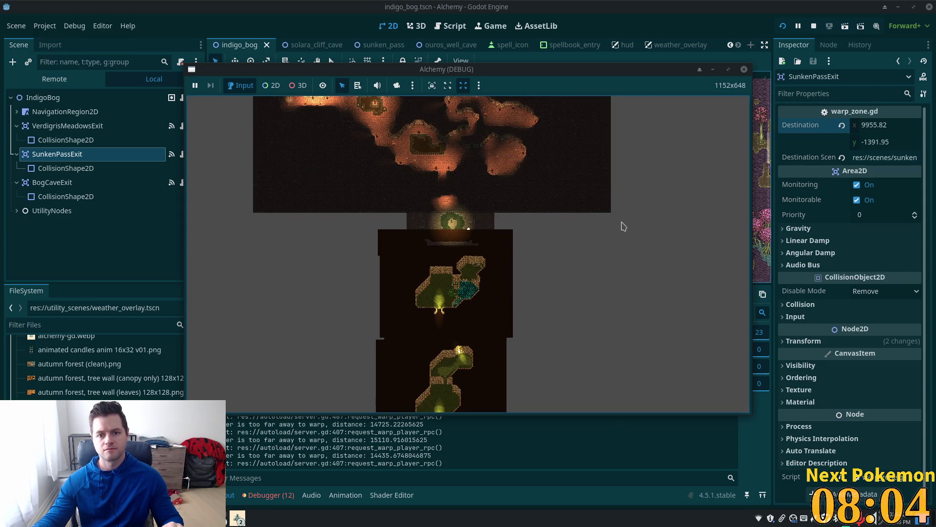
pyautogui.press('w')
pyautogui.scroll(3, 506, 215)
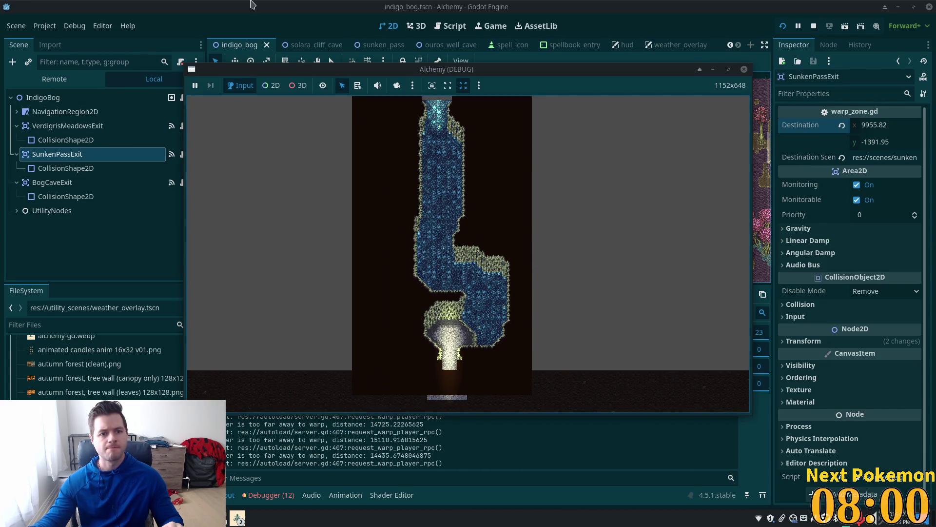
# Step: Switch to the sunken_pass scene tab and bring the running Alchemy game window forward
pyautogui.click(380, 44)
pyautogui.scroll(-1, 523, 164)
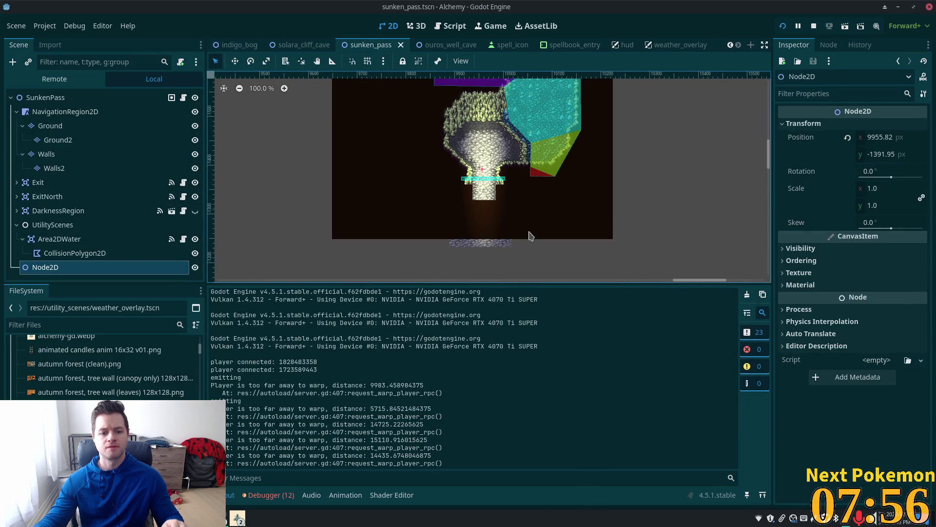
pyautogui.click(238, 518)
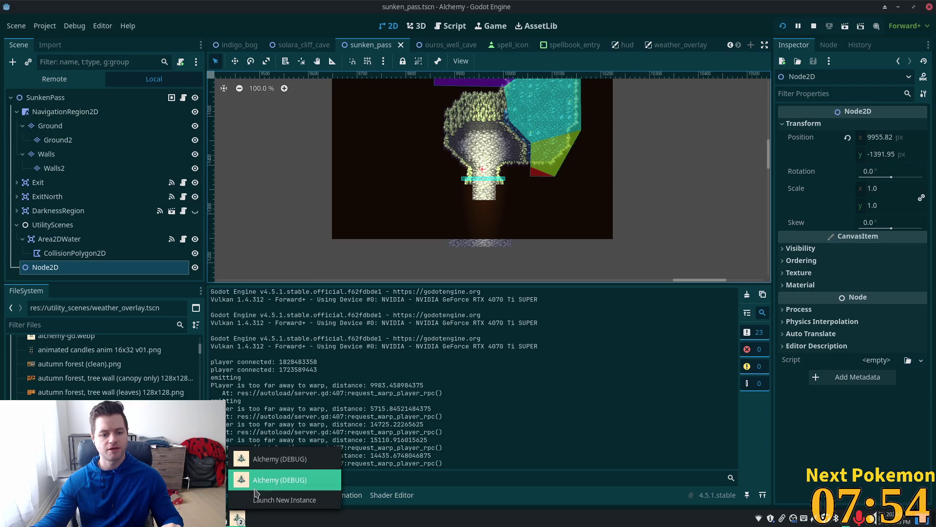
pyautogui.click(274, 498)
# Step: Walk the player north through the forest and into the Sunken Pass cave
pyautogui.press('w')
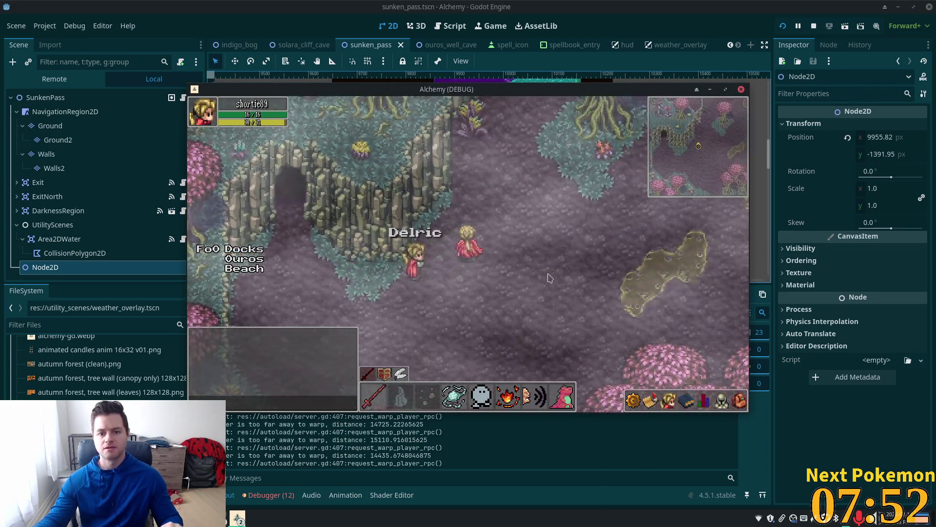
pyautogui.press('w')
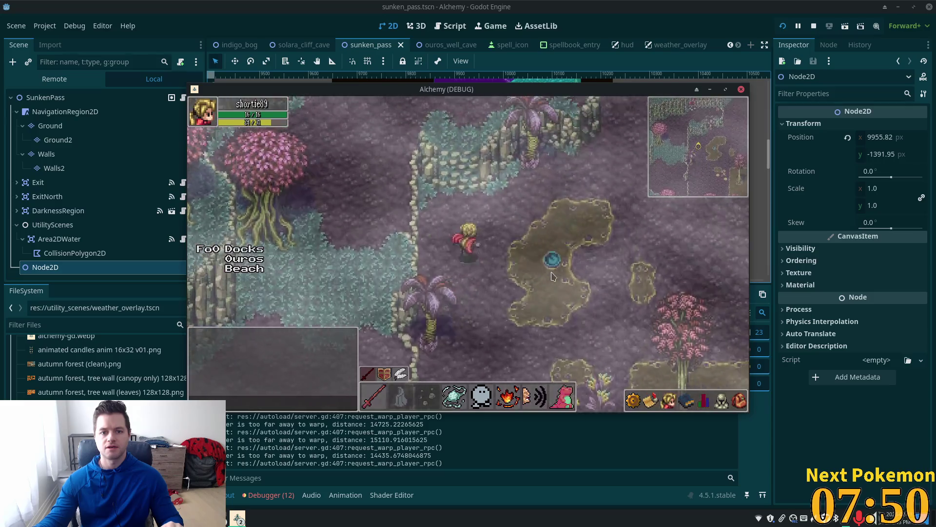
pyautogui.press('w')
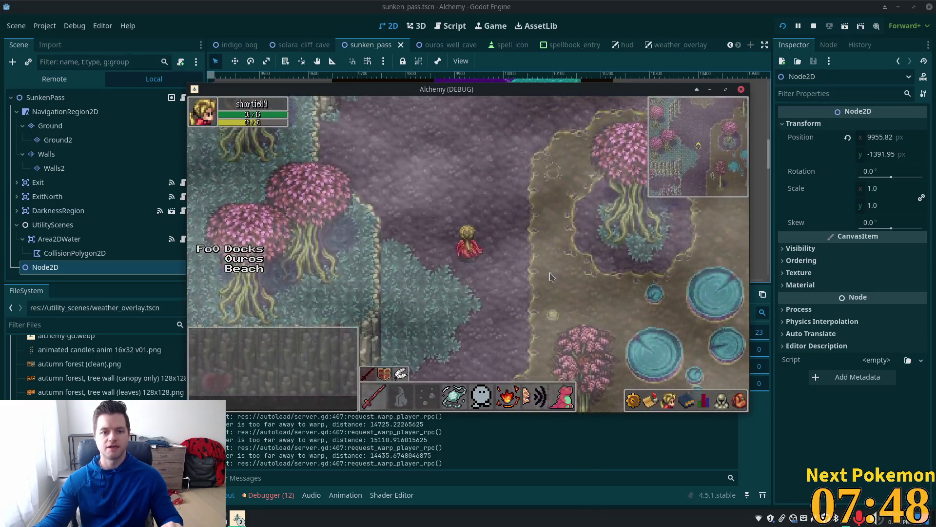
pyautogui.press('w')
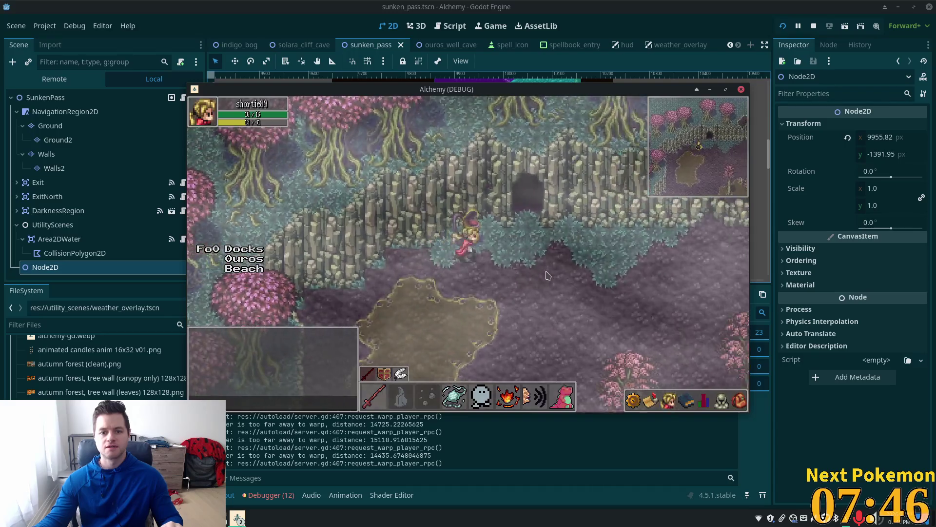
pyautogui.press('w')
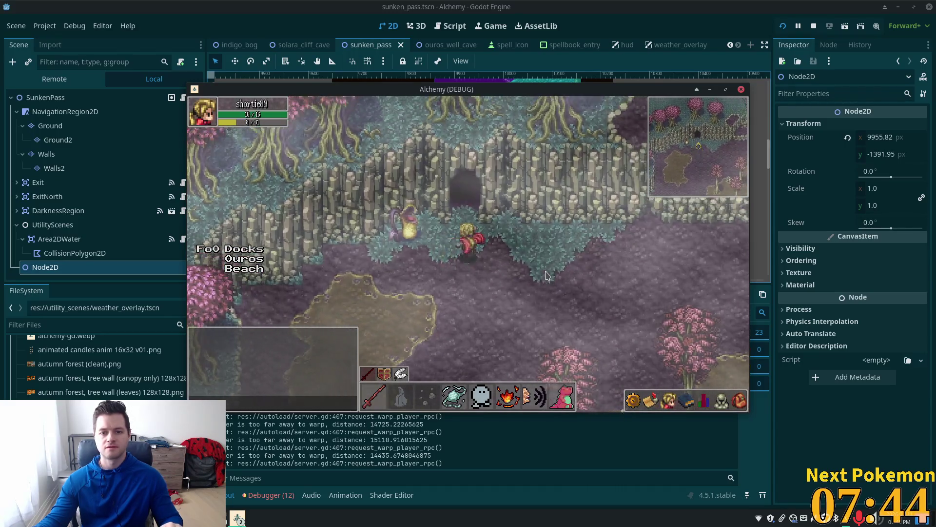
# Step: Walk the player east and along the water corridors, then stop the game
pyautogui.press('d')
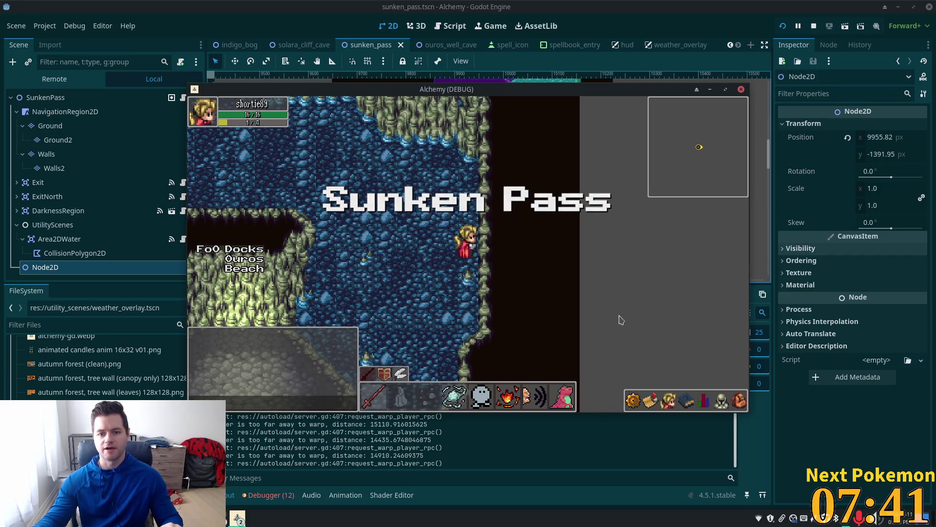
pyautogui.press('d')
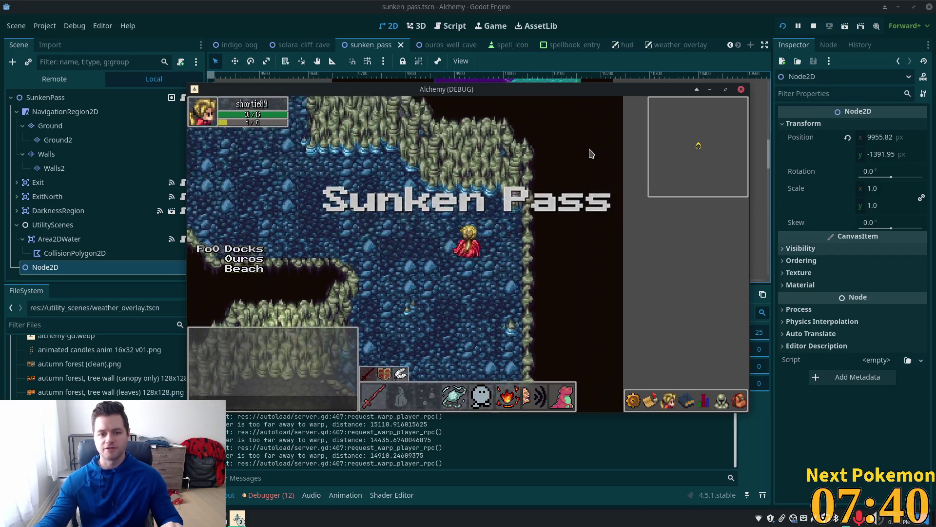
pyautogui.press('w')
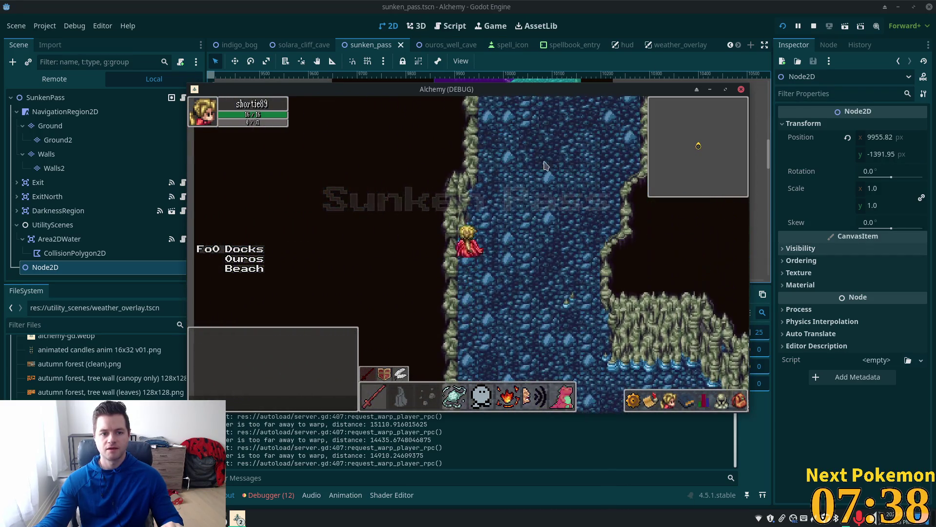
pyautogui.press('s')
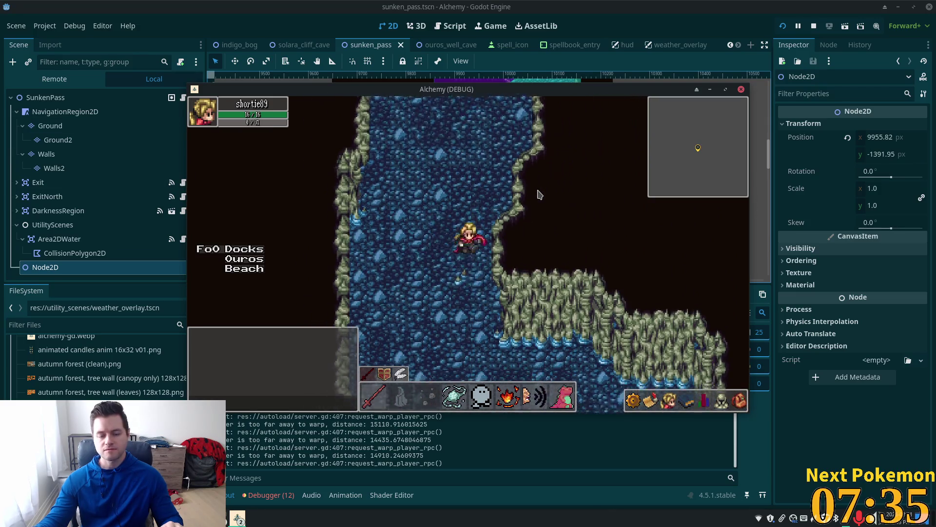
pyautogui.press('s')
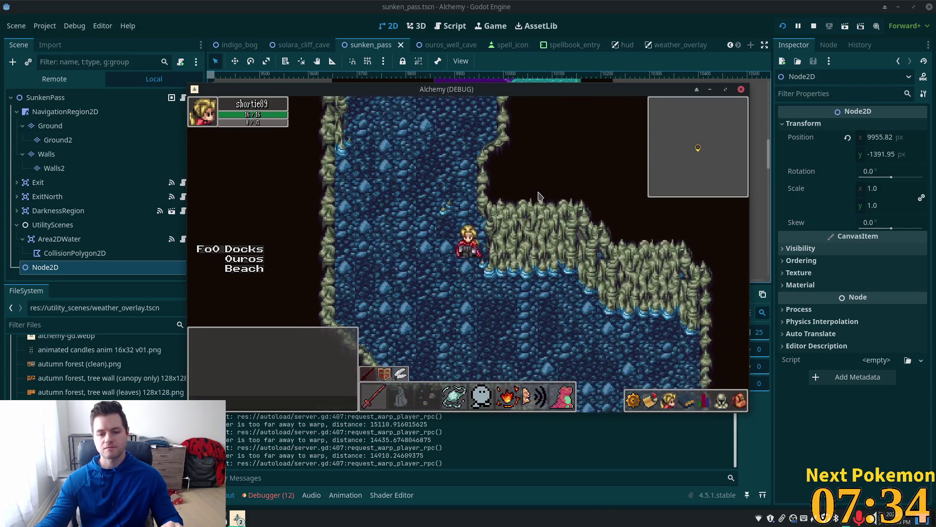
pyautogui.press('d')
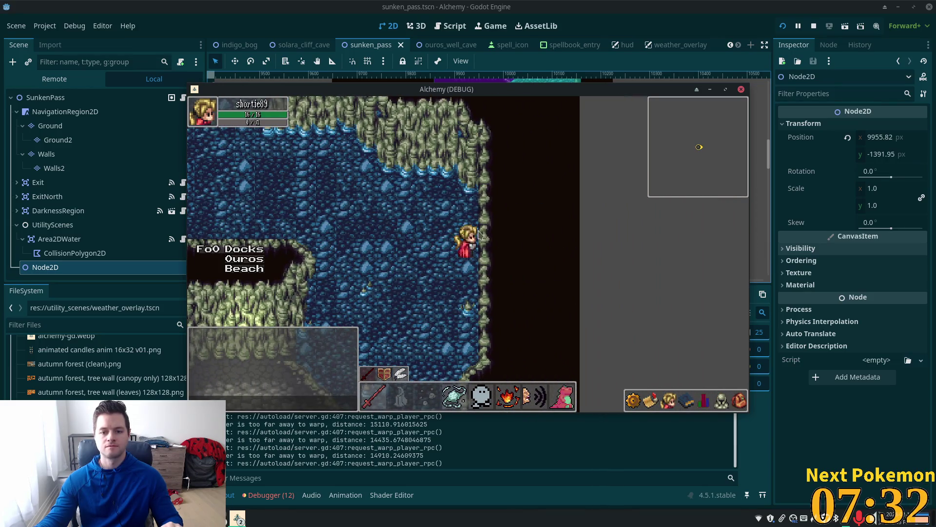
pyautogui.click(326, 164)
pyautogui.scroll(-8, 751, 197)
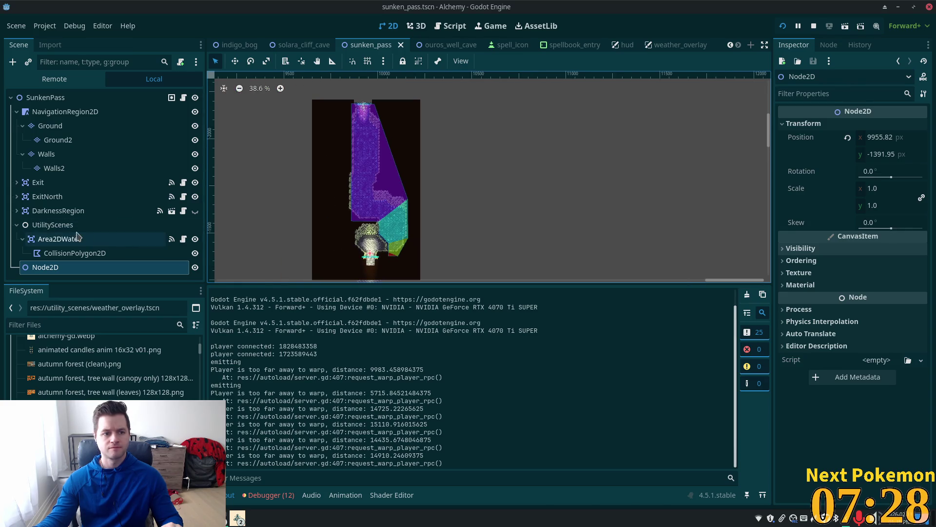
# Step: On the Walls layer, rectangle-paint solid dark wall tiles along the map's right and left sides
pyautogui.click(46, 154)
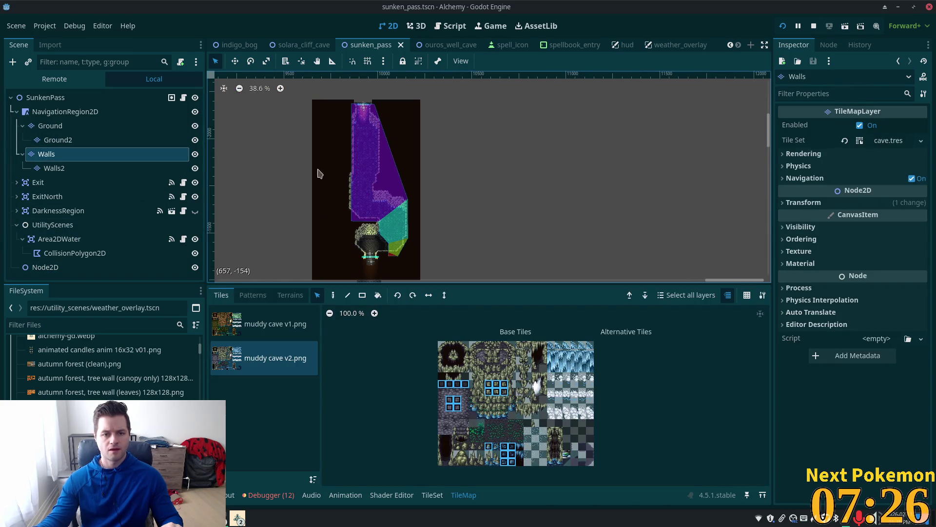
pyautogui.click(443, 378)
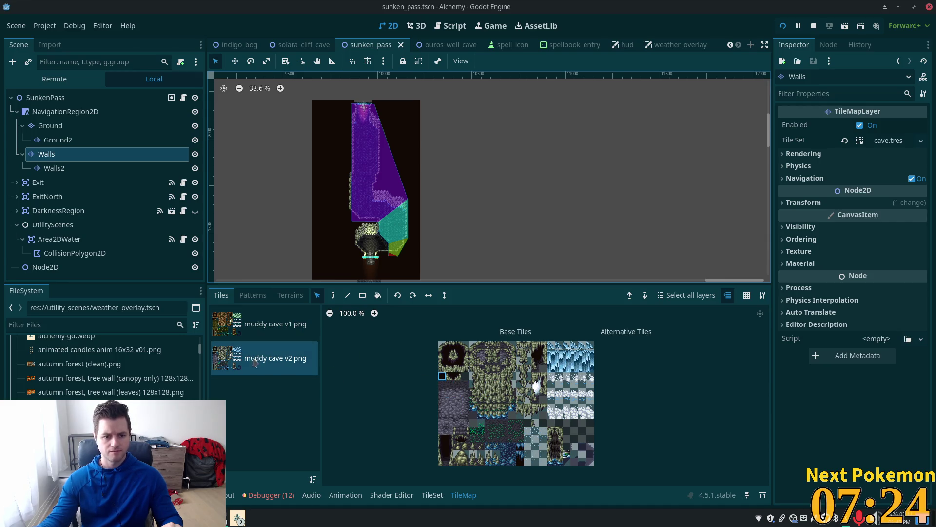
pyautogui.click(363, 296)
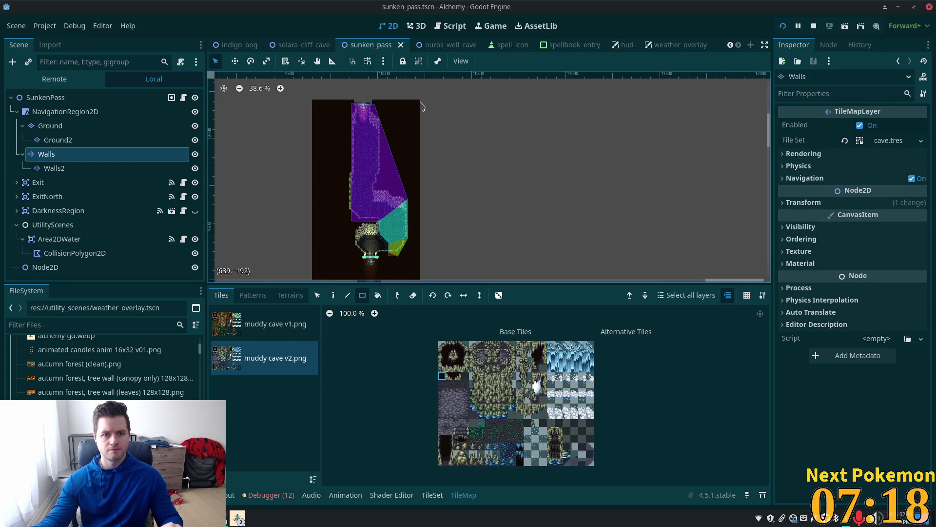
pyautogui.moveTo(420, 105)
pyautogui.mouseDown()
pyautogui.moveTo(455, 211)
pyautogui.moveTo(456, 283)
pyautogui.mouseUp()
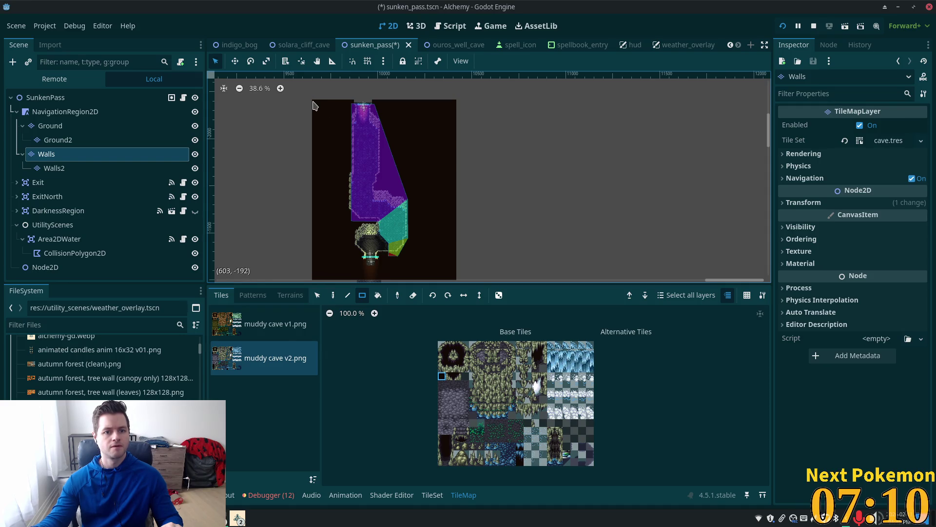
pyautogui.moveTo(314, 109)
pyautogui.mouseDown()
pyautogui.moveTo(289, 239)
pyautogui.moveTo(292, 282)
pyautogui.mouseUp()
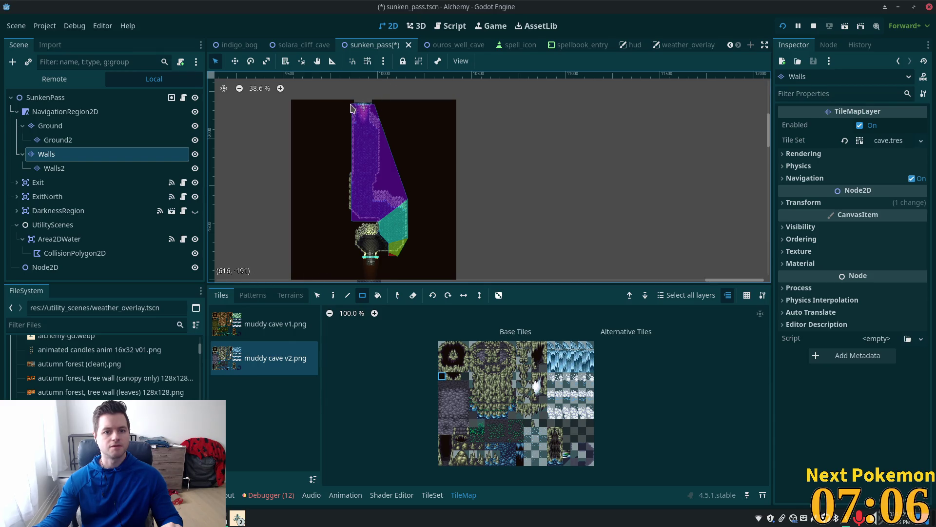
# Step: Paint a band of dark wall tiles above the map's top and save the scene
pyautogui.scroll(4, 370, 103)
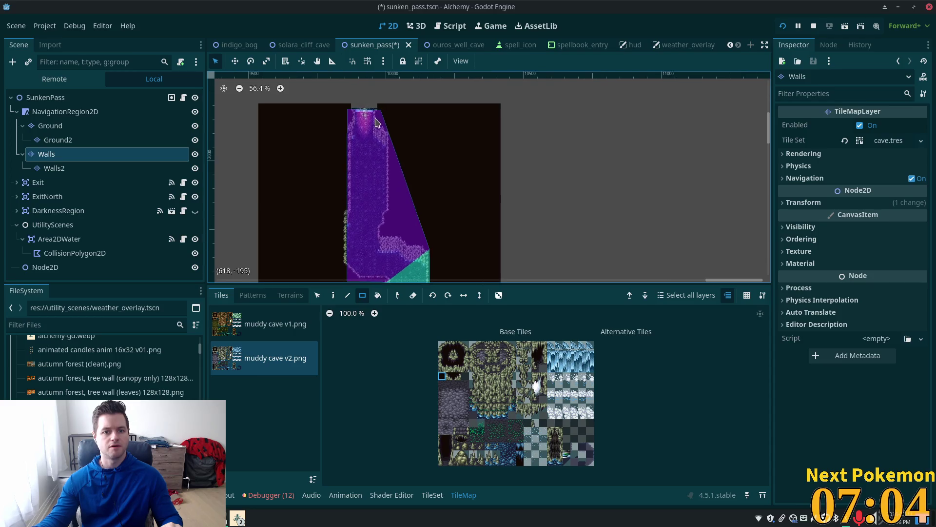
pyautogui.moveTo(371, 104)
pyautogui.mouseDown()
pyautogui.moveTo(347, 213)
pyautogui.moveTo(317, 207)
pyautogui.moveTo(662, 149)
pyautogui.moveTo(661, 136)
pyautogui.mouseUp()
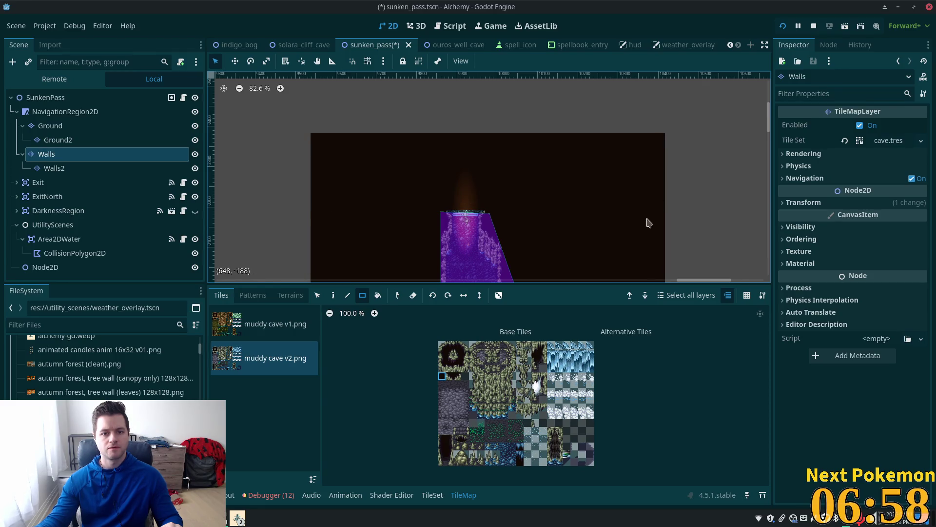
pyautogui.scroll(-2, 651, 217)
pyautogui.hotkey('ctrl', 's')
pyautogui.scroll(-2, 719, 225)
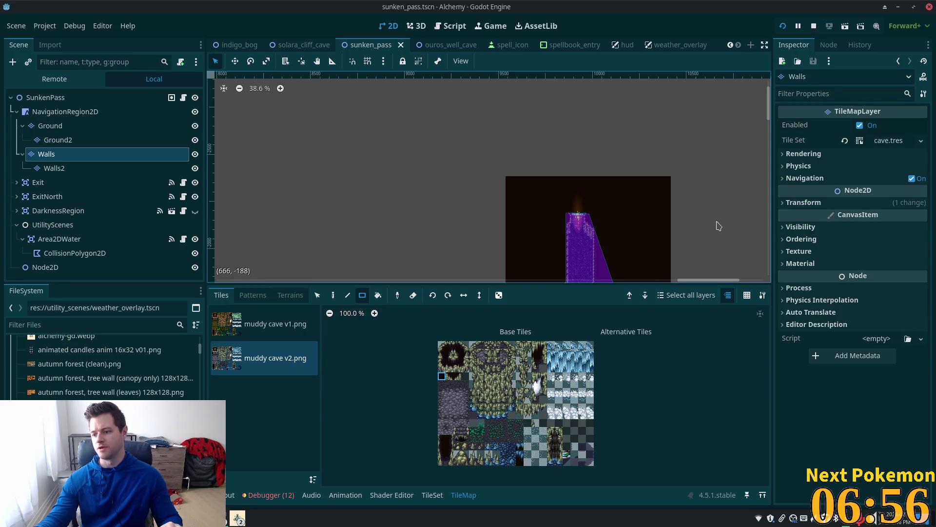
# Step: Pan and zoom the viewport to bring the whole cave map back into view
pyautogui.moveTo(717, 224); pyautogui.dragTo(577, 134)
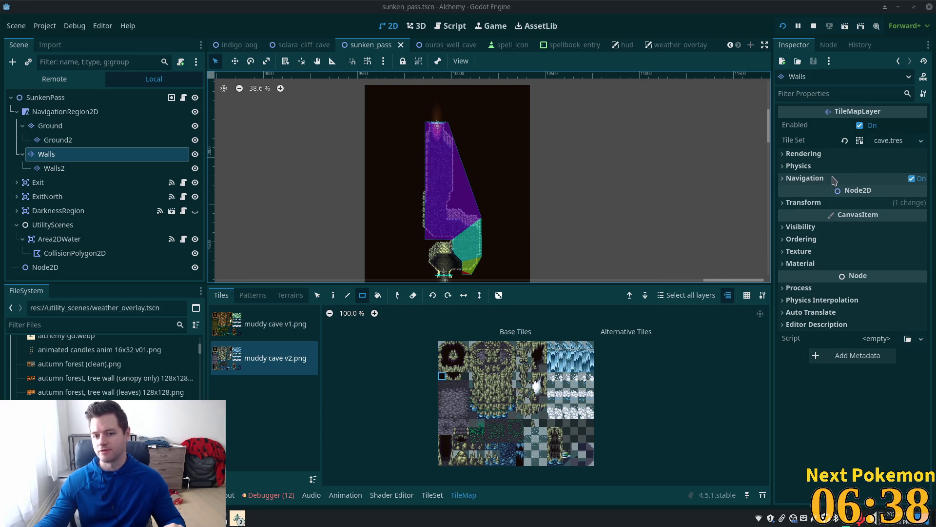
pyautogui.scroll(-2, 629, 184)
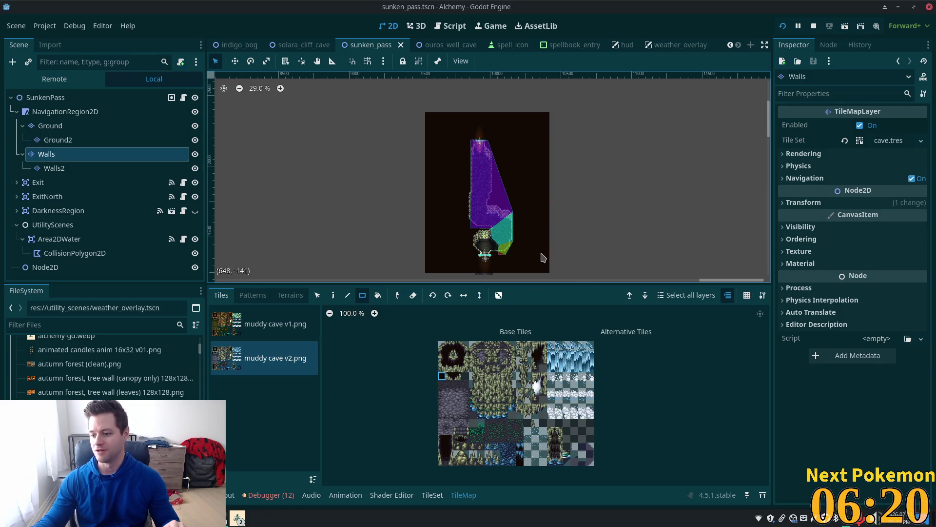
pyautogui.scroll(1, 541, 275)
pyautogui.scroll(1, 551, 263)
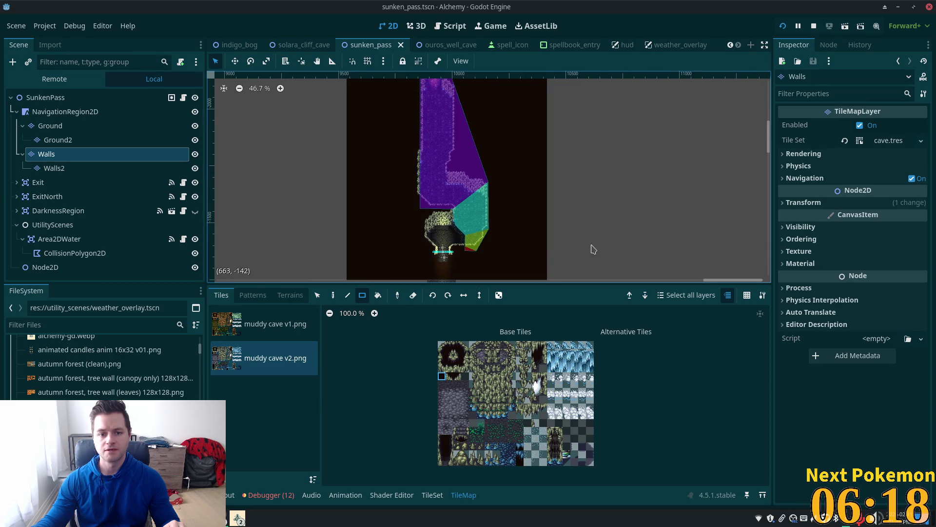
pyautogui.scroll(1, 588, 246)
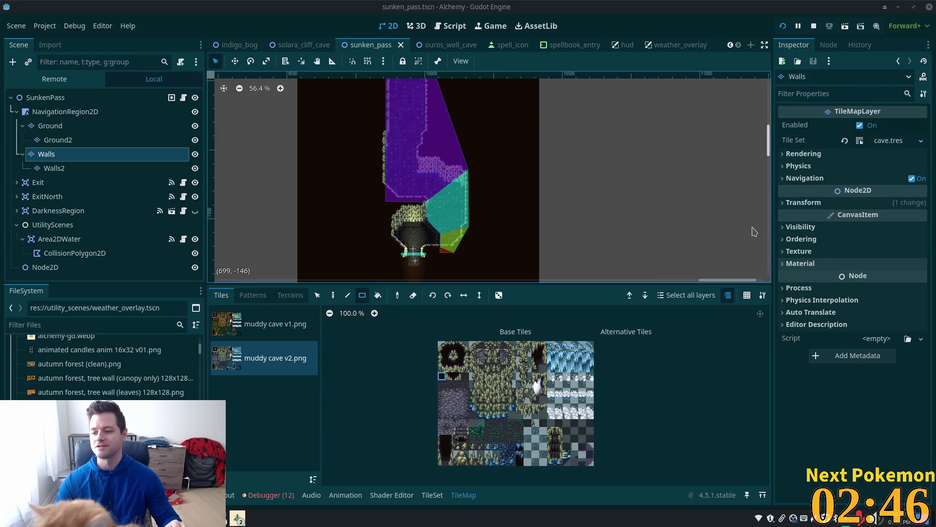
pyautogui.scroll(5, 415, 204)
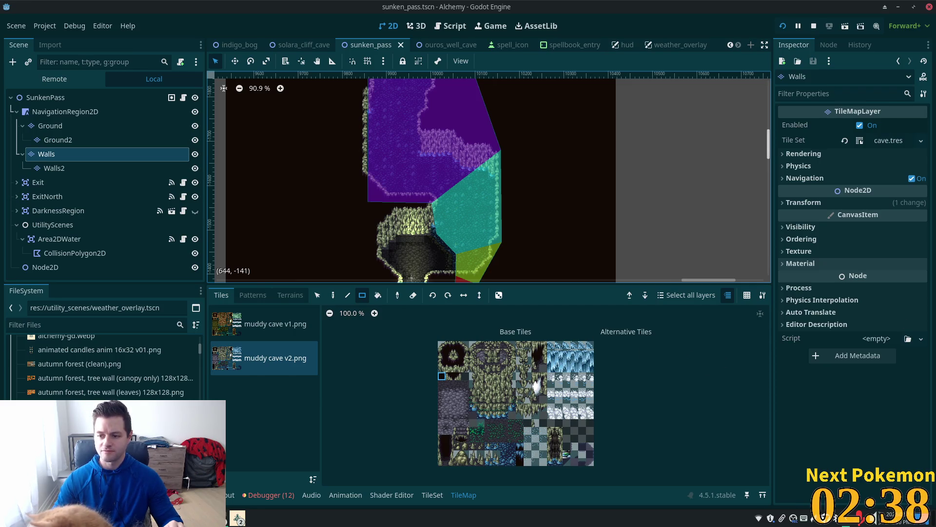
pyautogui.scroll(-3, 418, 172)
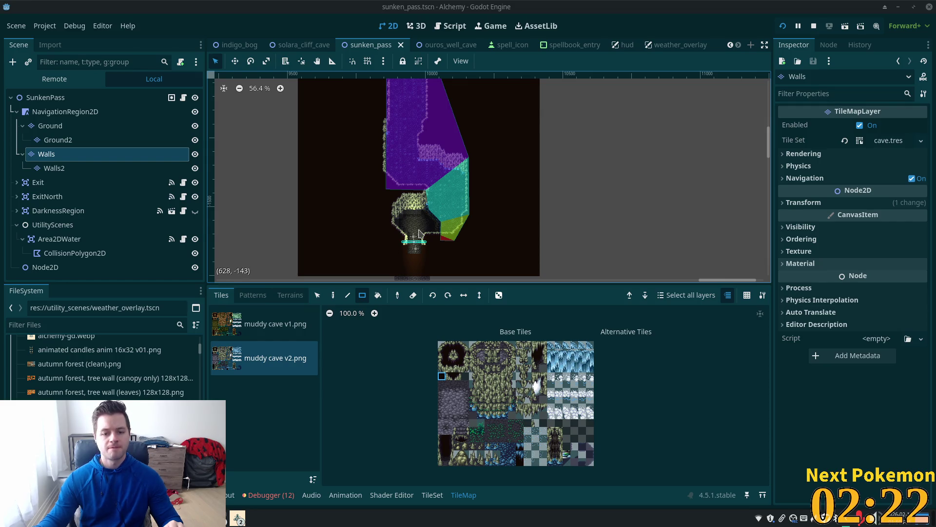
pyautogui.scroll(-2, 403, 226)
pyautogui.scroll(-1, 424, 244)
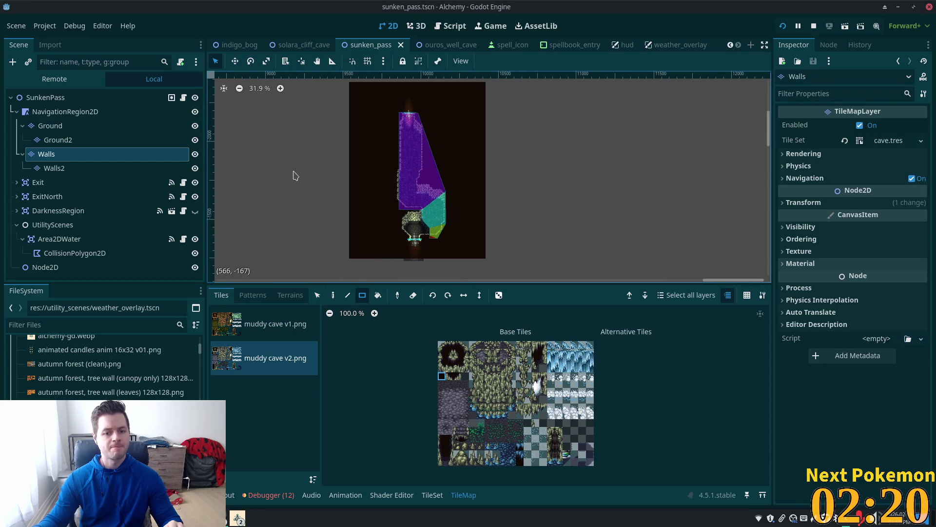
pyautogui.scroll(-2, 255, 157)
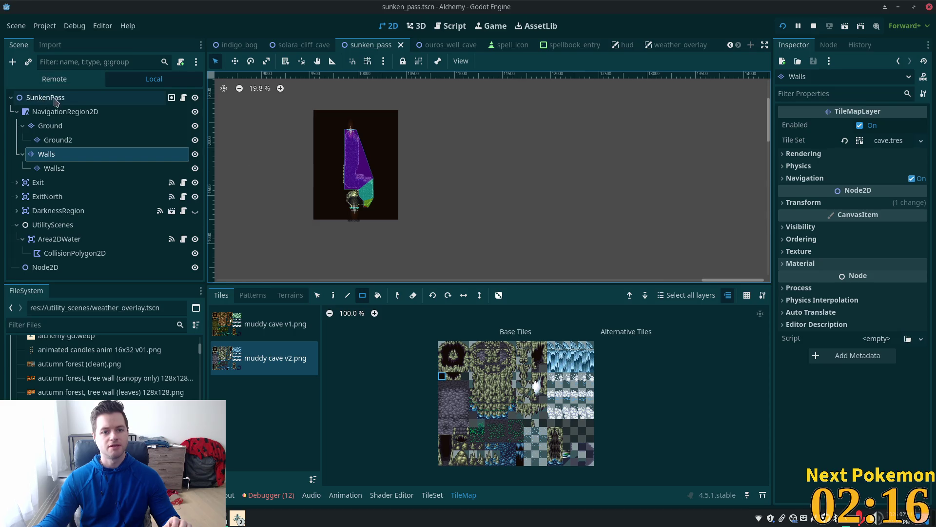
pyautogui.click(73, 253)
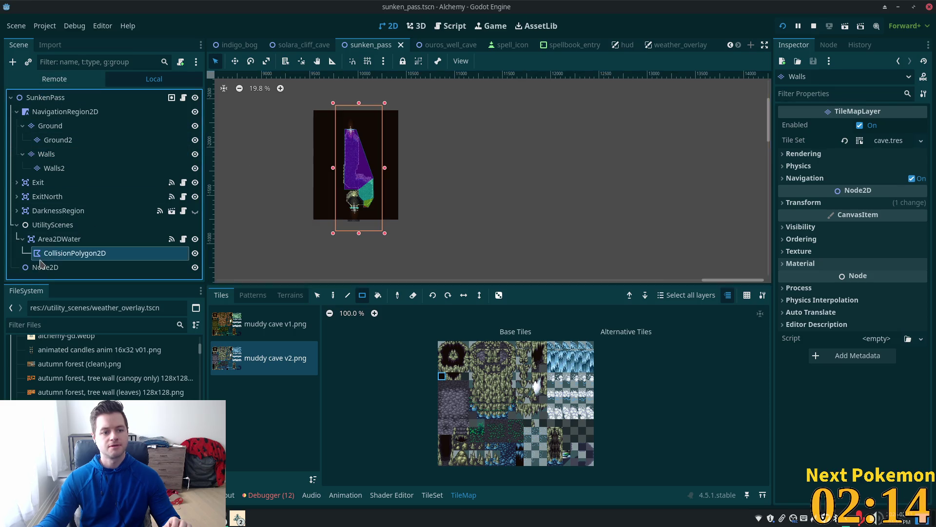
# Step: Delete the stray Node2D from the scene and recentre the cave map in the viewport
pyautogui.click(54, 269)
pyautogui.press('Delete')
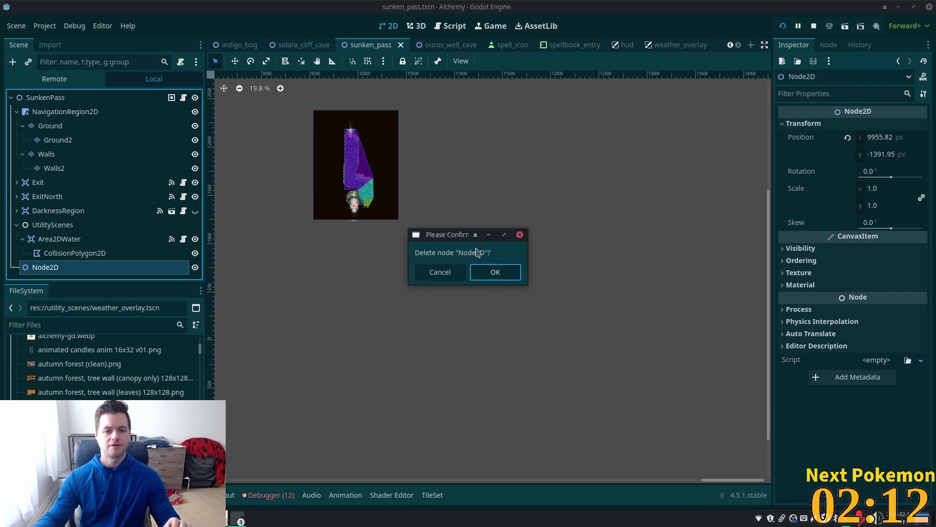
pyautogui.click(482, 272)
pyautogui.click(17, 224)
pyautogui.click(496, 312)
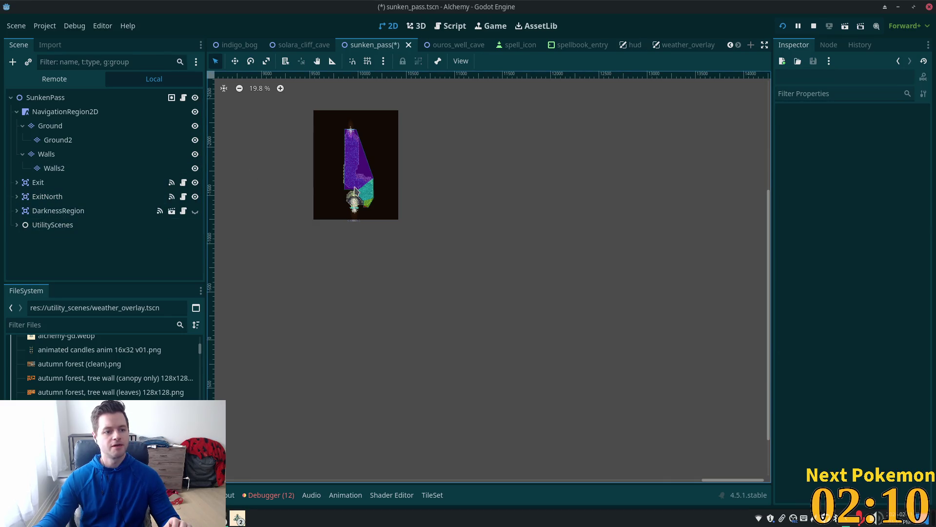
pyautogui.moveTo(496, 313)
pyautogui.mouseDown()
pyautogui.moveTo(581, 373)
pyautogui.moveTo(543, 356)
pyautogui.mouseUp()
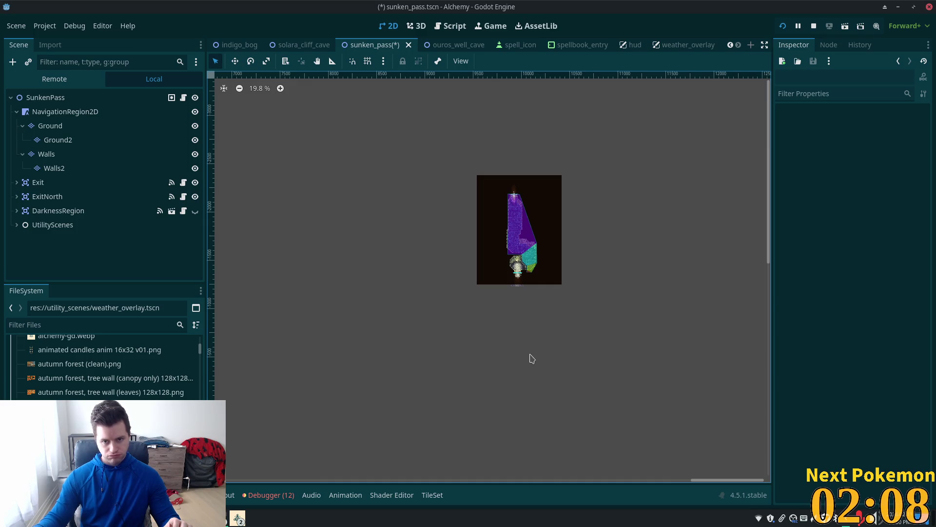
# Step: Filter the FileSystem for 'sunken' and start duplicating sunken_pass.tscn
pyautogui.click(115, 324)
pyautogui.write('ken')
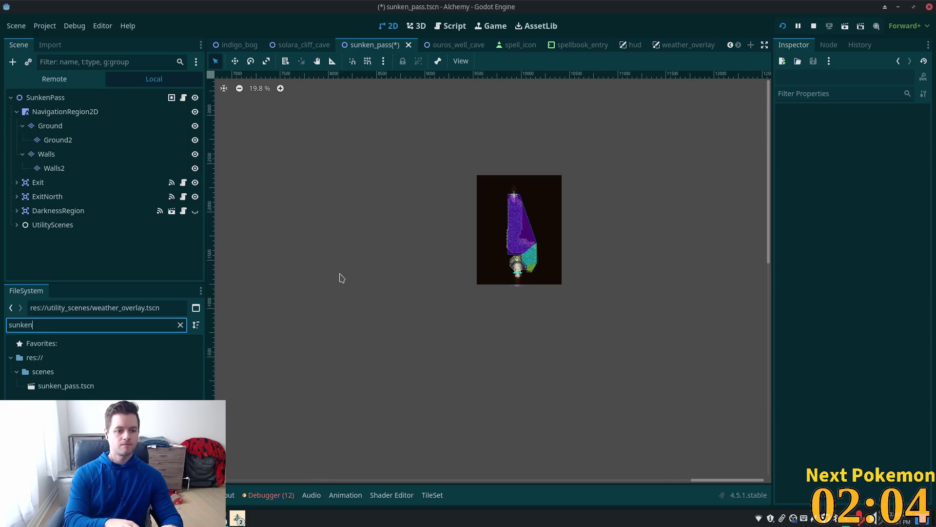
pyautogui.click(66, 385)
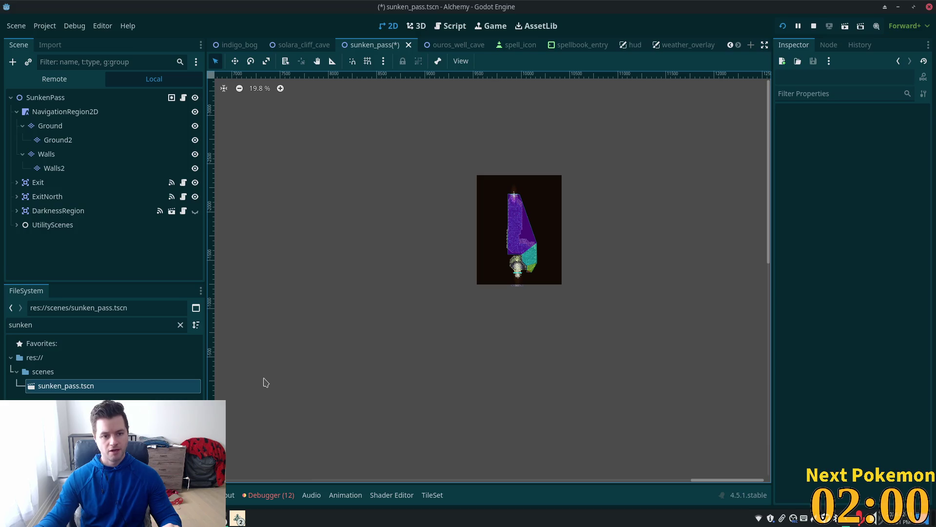
pyautogui.click(32, 386)
pyautogui.hotkey('ctrl', 'd')
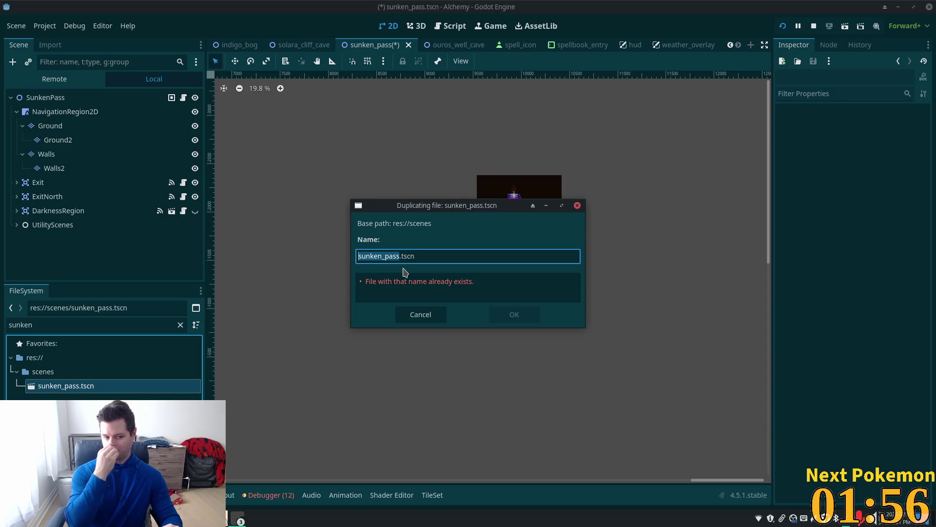
# Step: Name the duplicate bog_cave.tscn and confirm it
pyautogui.write('bog_cave')
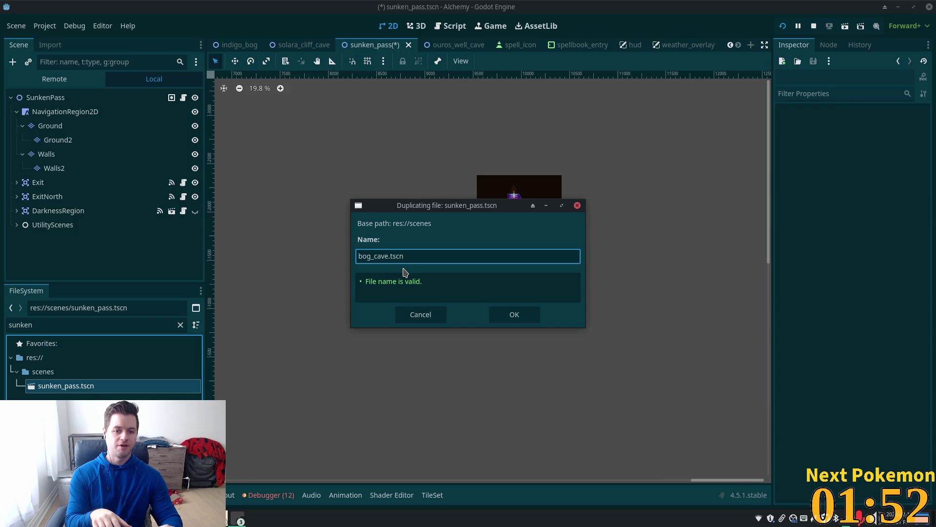
pyautogui.press('Return')
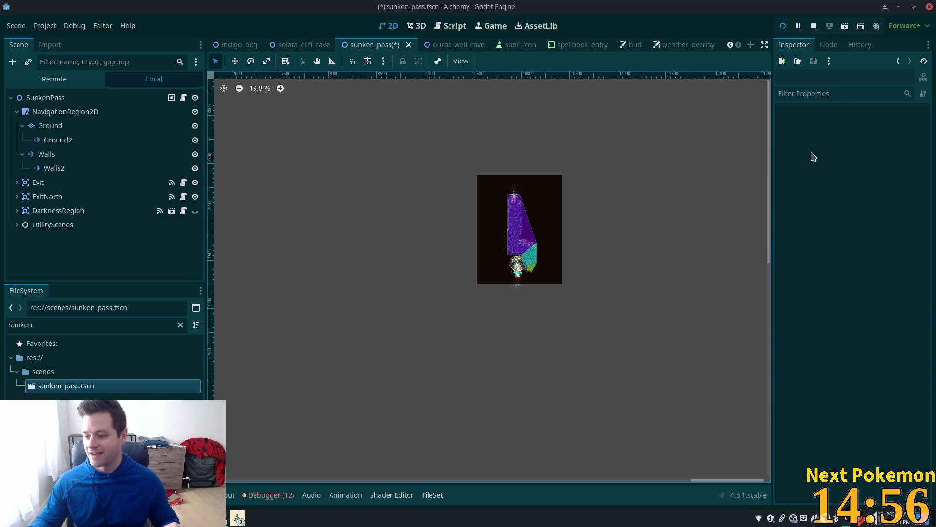
# Step: Bring up the Pokémon collection popup and browse it, briefly viewing Nidoking's details
pyautogui.moveTo(194, 518)
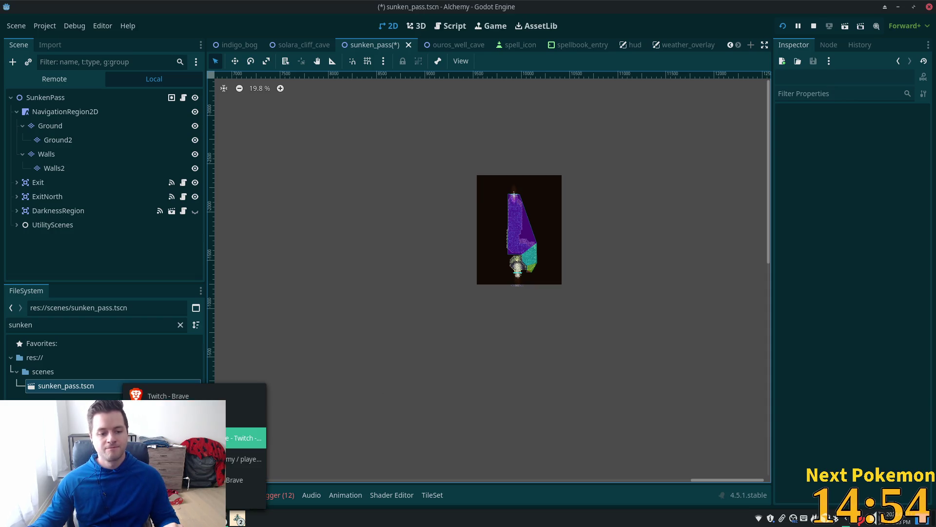
pyautogui.click(246, 438)
pyautogui.scroll(-3, 547, 294)
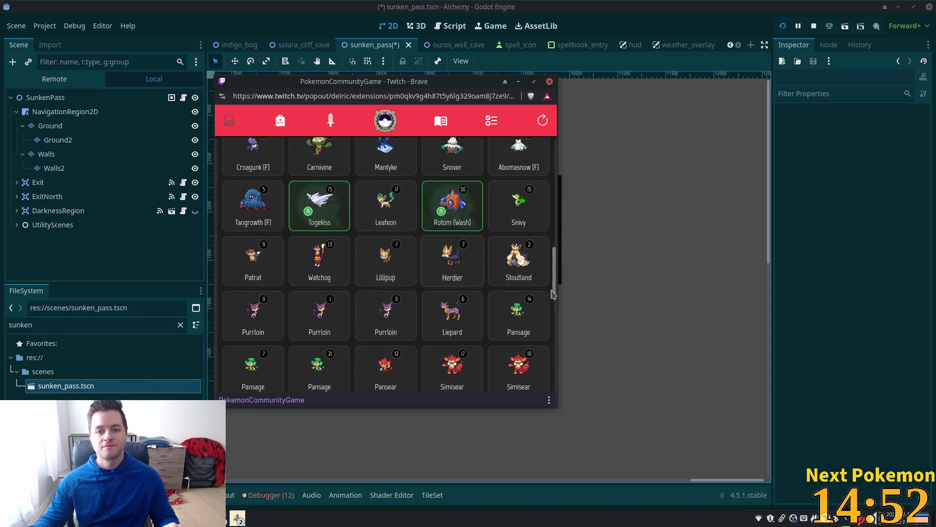
pyautogui.scroll(2, 547, 264)
pyautogui.scroll(15, 547, 263)
pyautogui.scroll(-2, 303, 164)
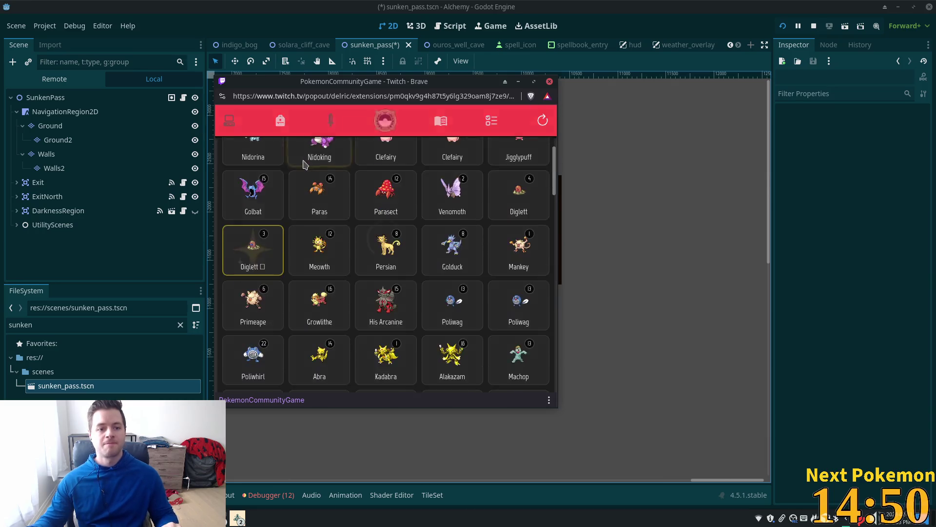
pyautogui.click(304, 164)
pyautogui.click(554, 169)
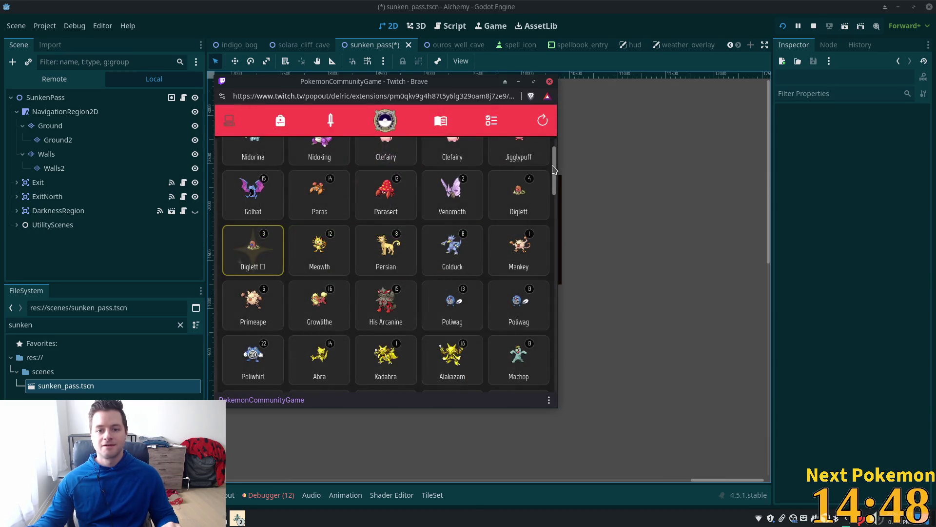
pyautogui.scroll(5, 553, 170)
# Step: Search the collection for 'seadra', which finds none, then search 'sea' instead
pyautogui.click(317, 156)
pyautogui.write('sead')
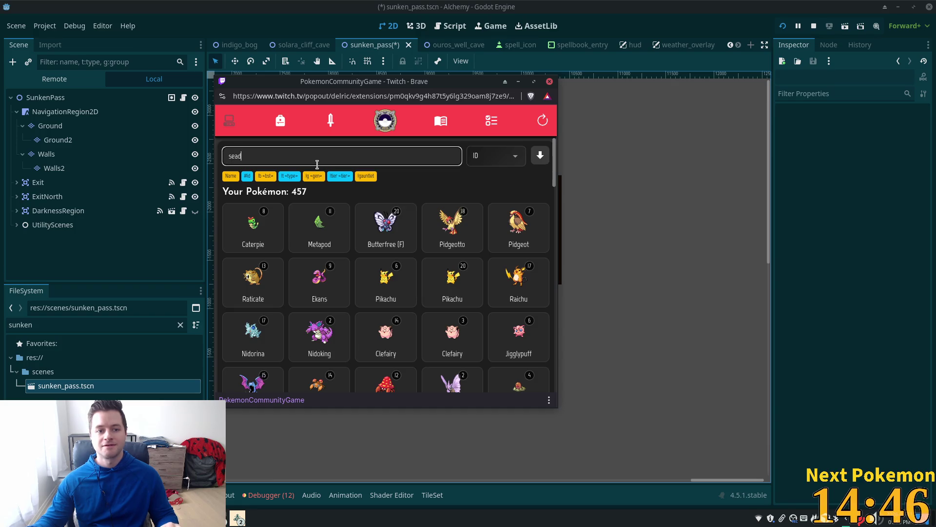
pyautogui.write('ra')
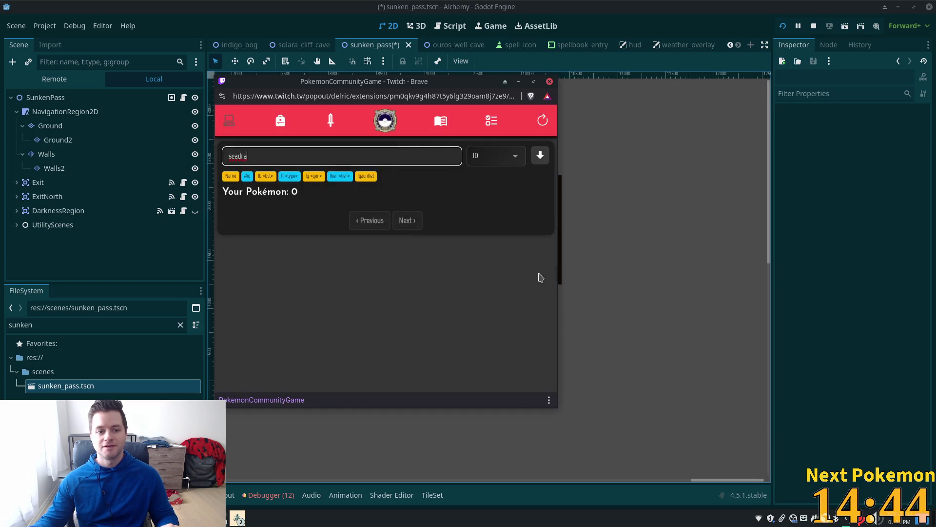
pyautogui.doubleClick(312, 154)
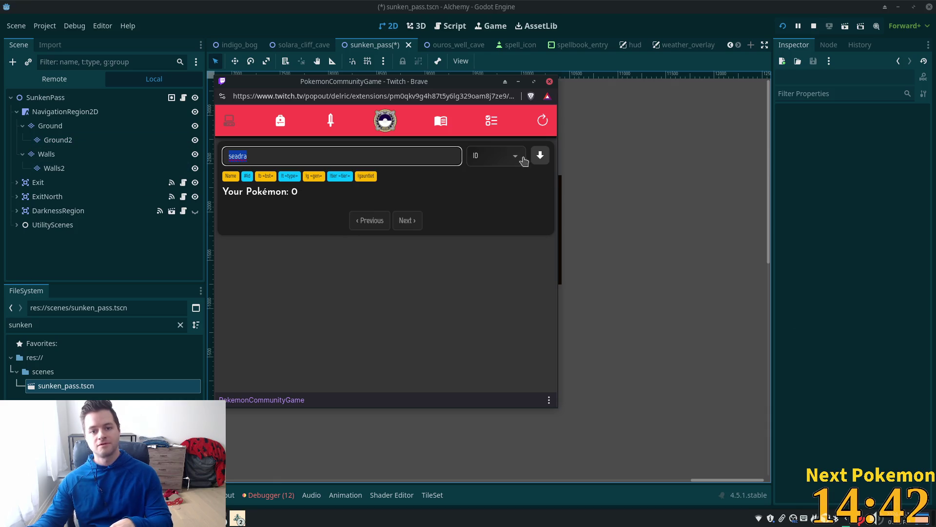
pyautogui.press('BackSpace')
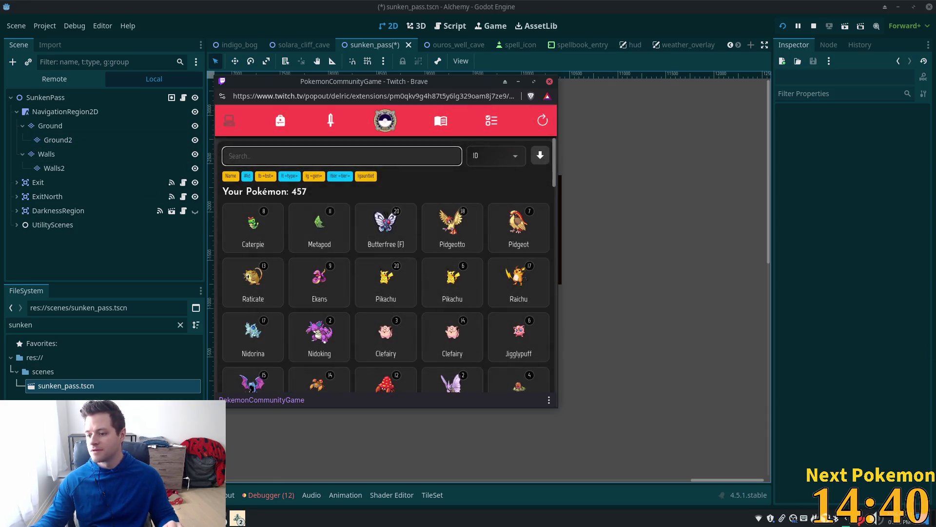
pyautogui.write('sea')
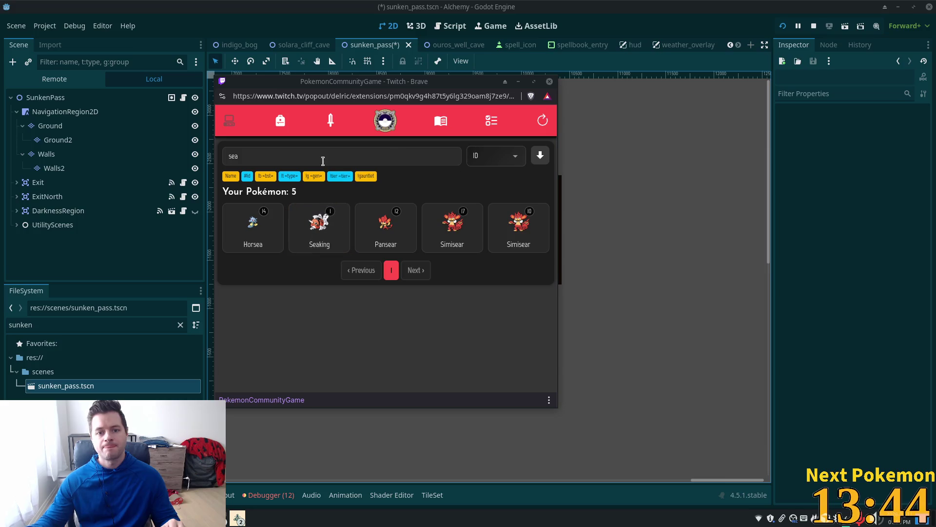
# Step: Select the 'sea' text in the collection search field
pyautogui.doubleClick(293, 156)
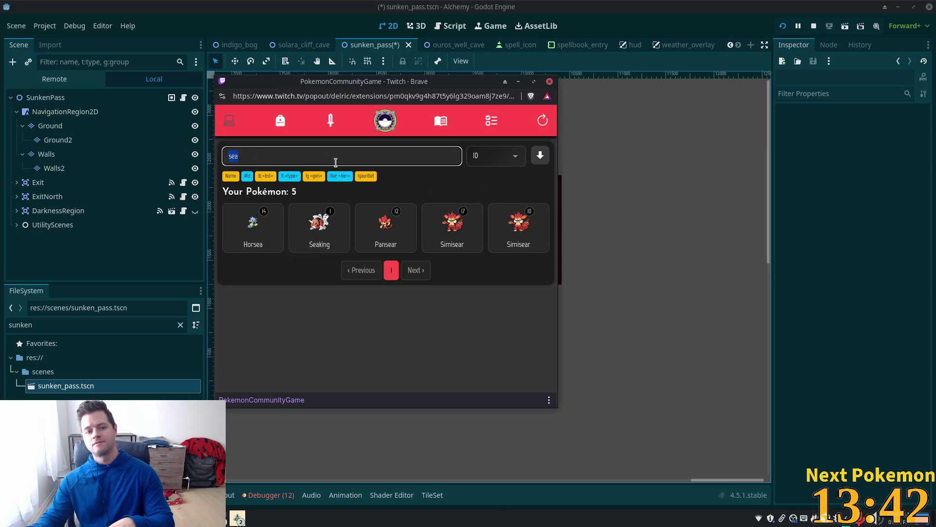
# Step: Clear the search and sort the collection by most recent, closing the new Seadra's details card
pyautogui.press('BackSpace')
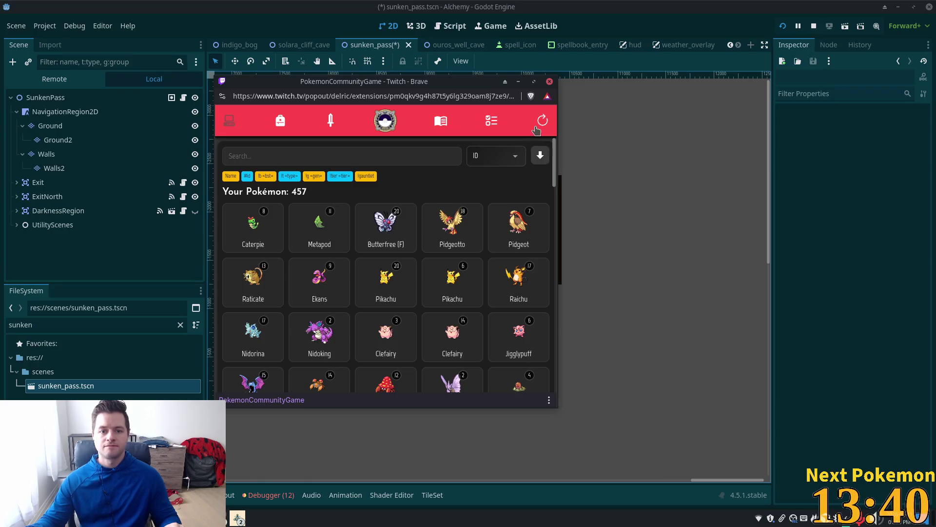
pyautogui.click(498, 156)
pyautogui.click(481, 250)
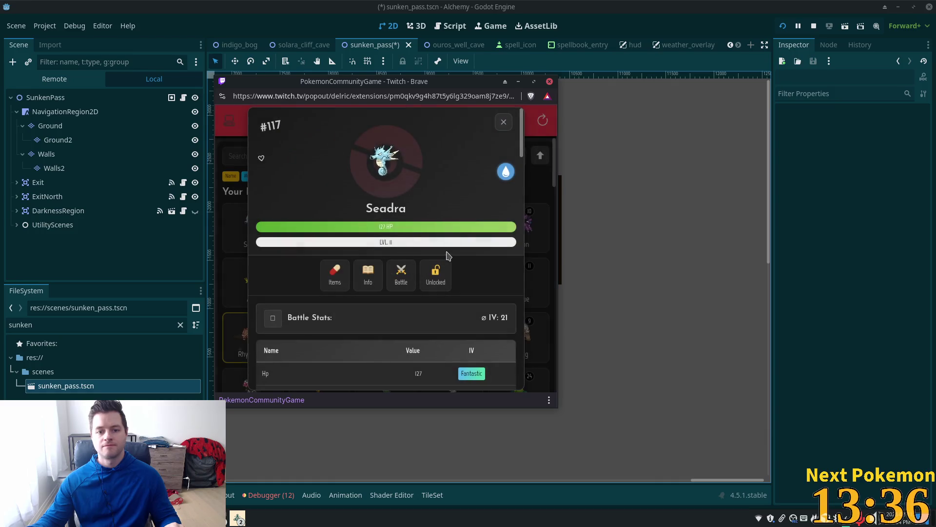
pyautogui.scroll(-5, 437, 279)
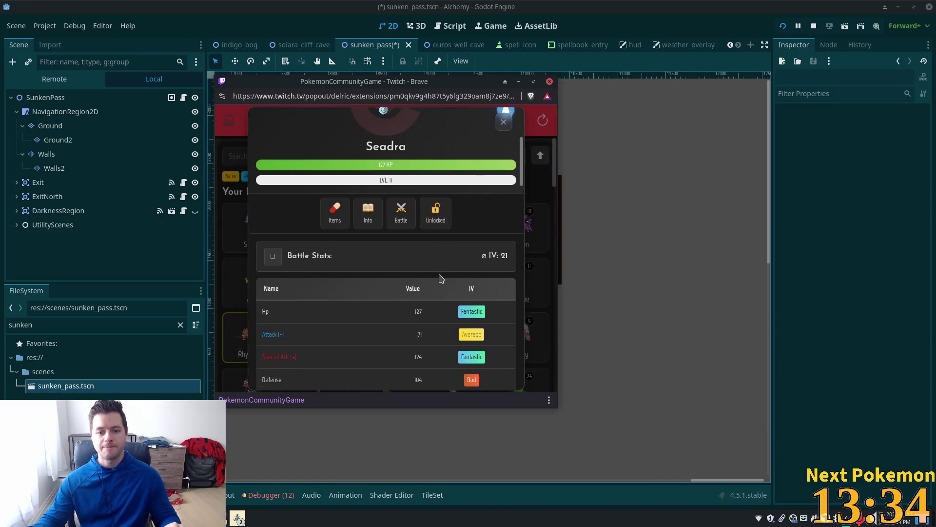
pyautogui.click(504, 122)
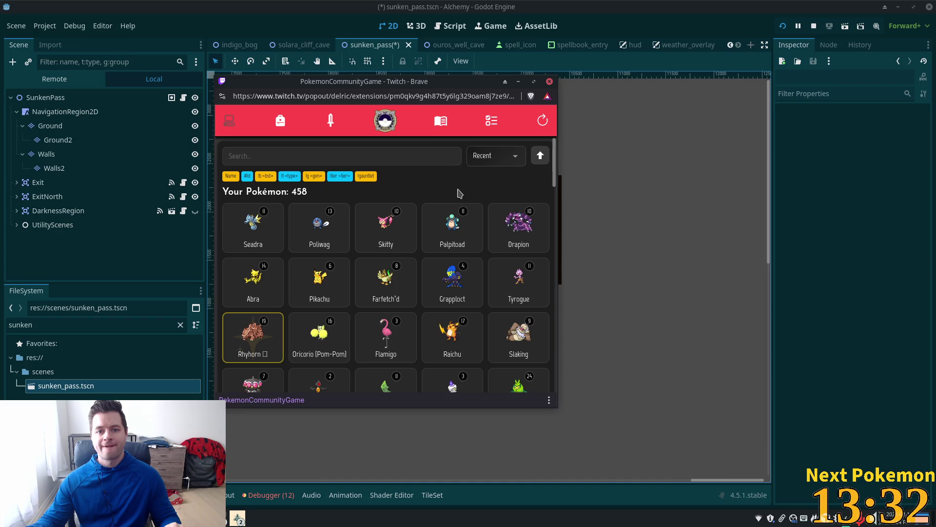
# Step: Return to the Godot editor window with the sunken_pass scene
pyautogui.scroll(-1, 516, 238)
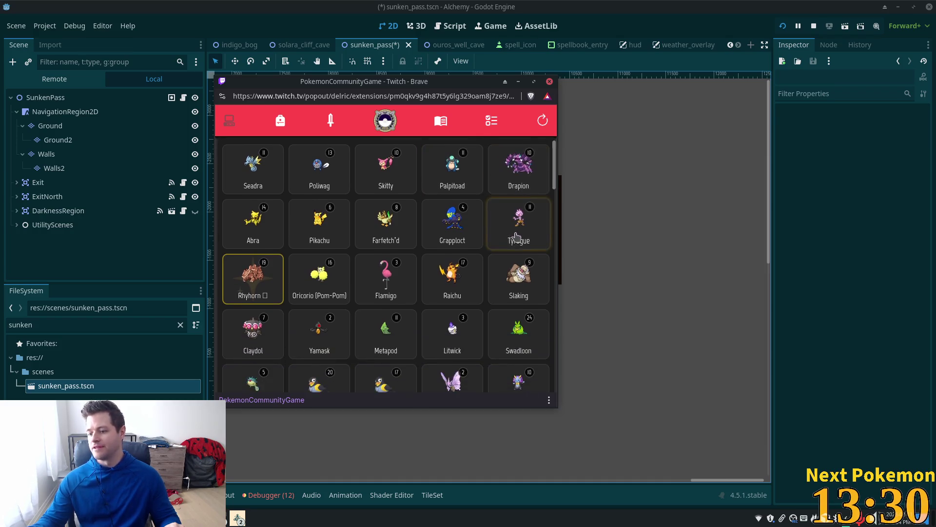
pyautogui.scroll(1, 516, 238)
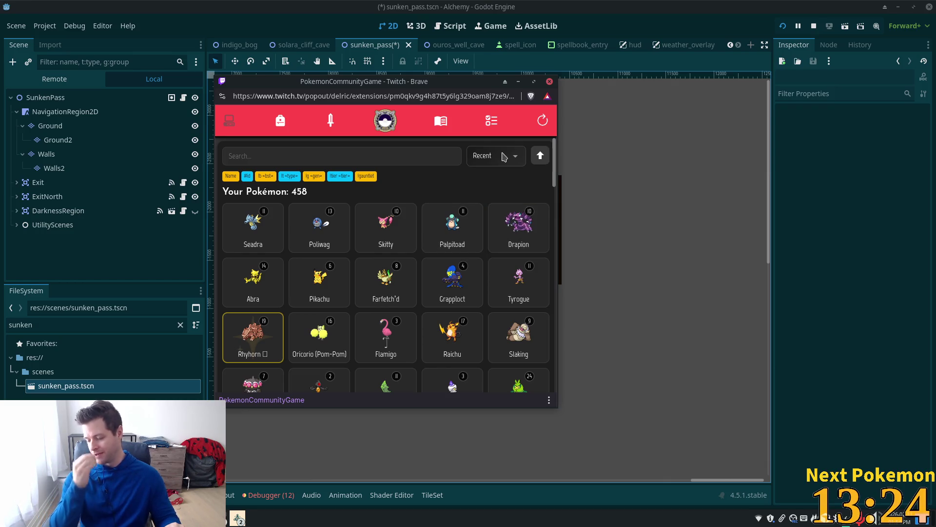
pyautogui.click(654, 11)
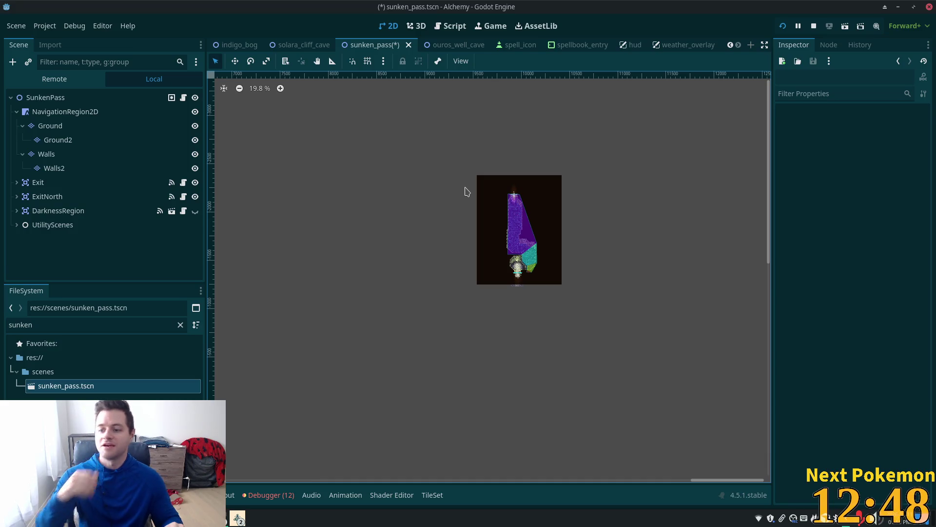
pyautogui.moveTo(194, 518)
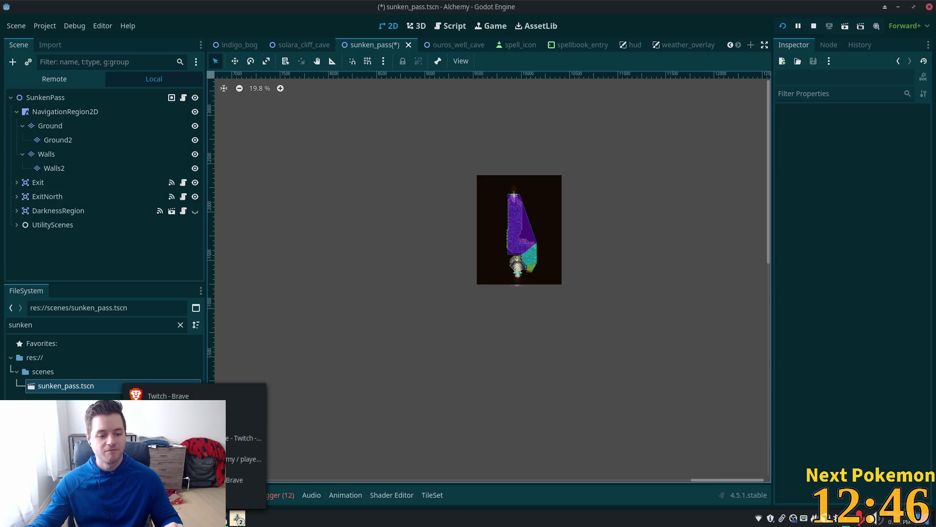
pyautogui.click(244, 438)
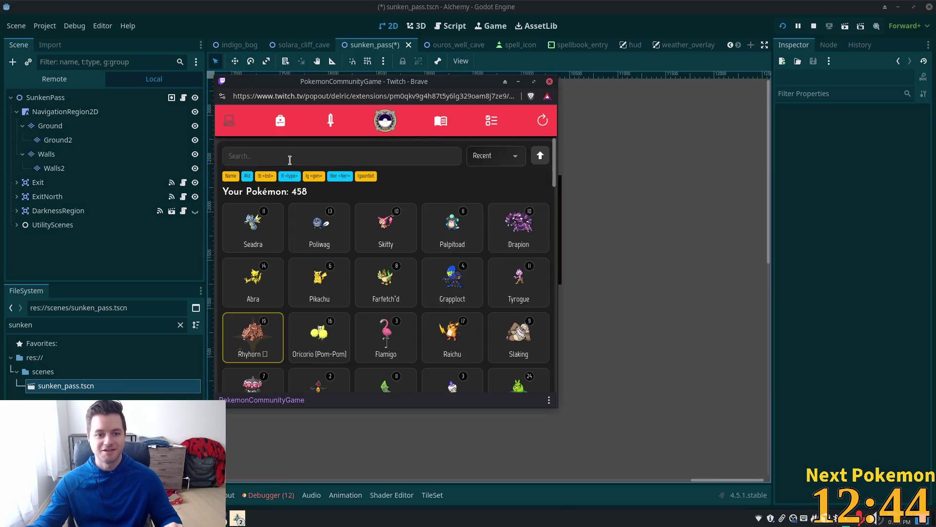
pyautogui.click(290, 160)
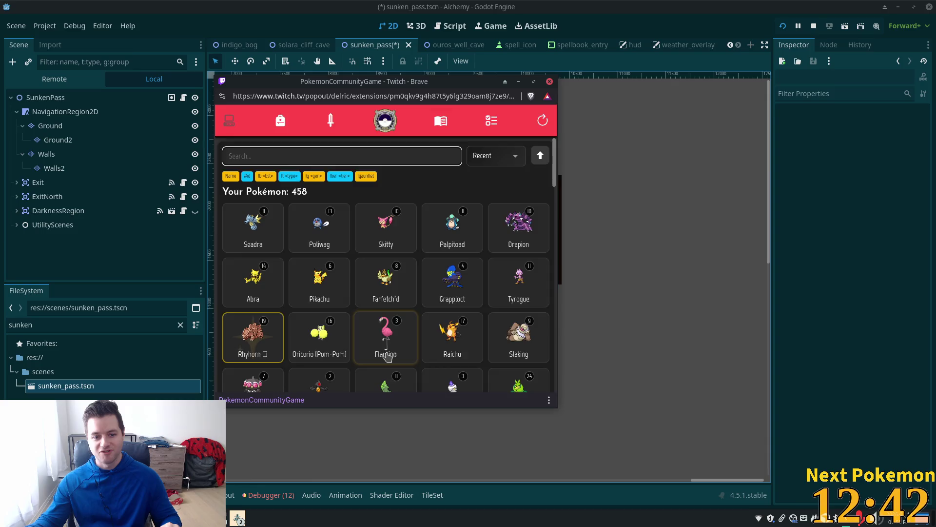
pyautogui.click(387, 356)
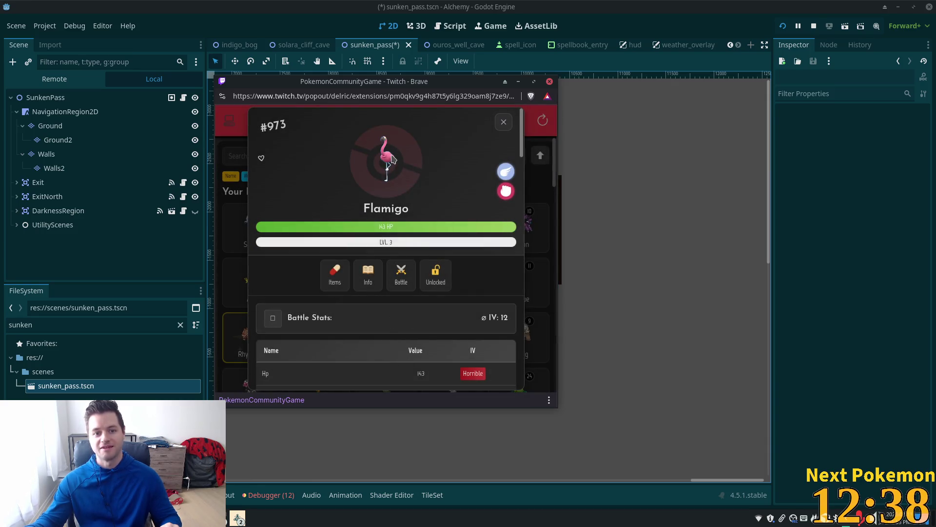
pyautogui.click(369, 276)
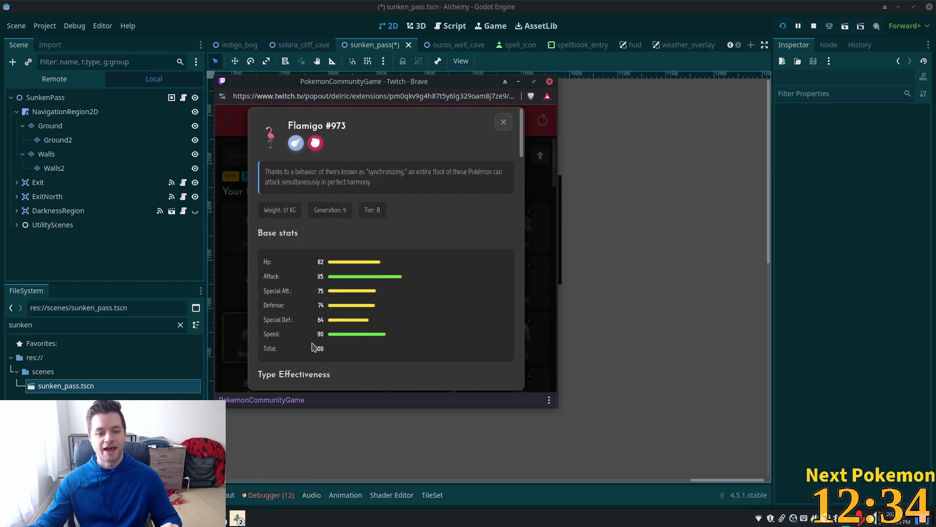
pyautogui.moveTo(314, 348); pyautogui.dragTo(322, 349)
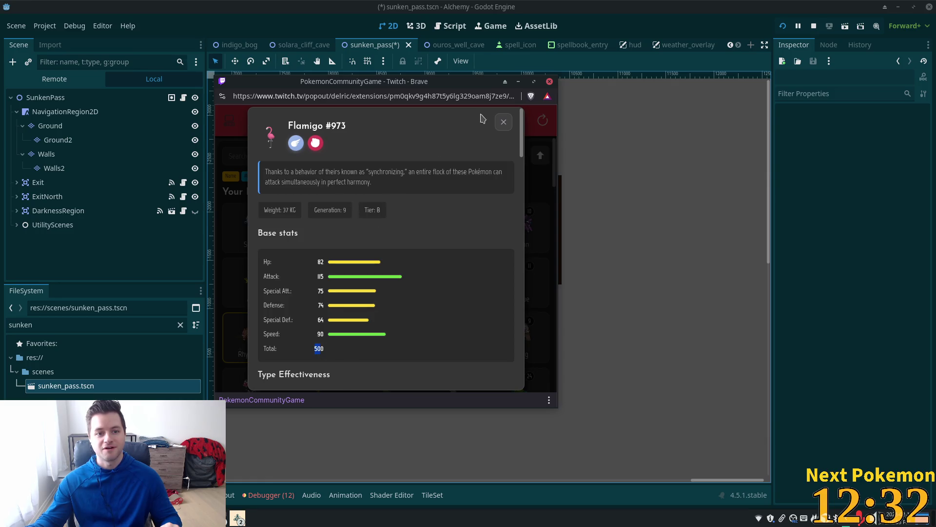
pyautogui.click(504, 122)
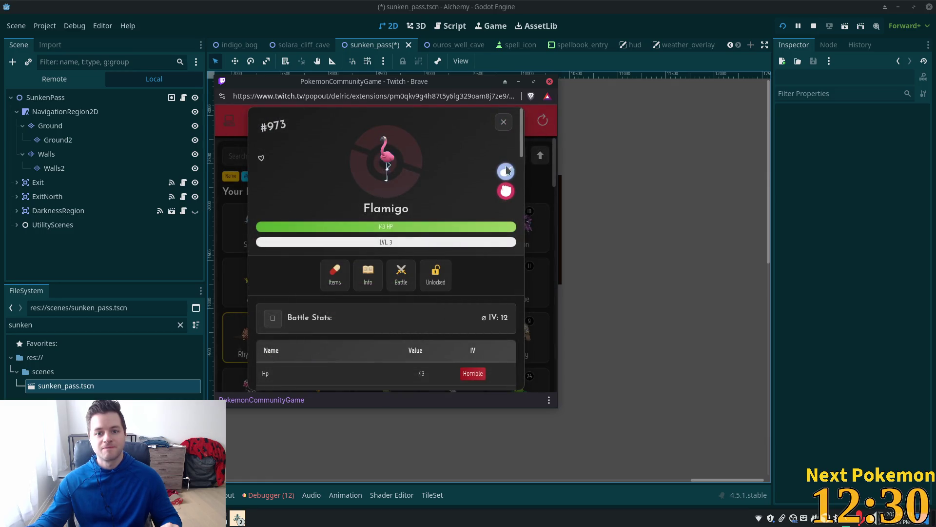
pyautogui.click(504, 122)
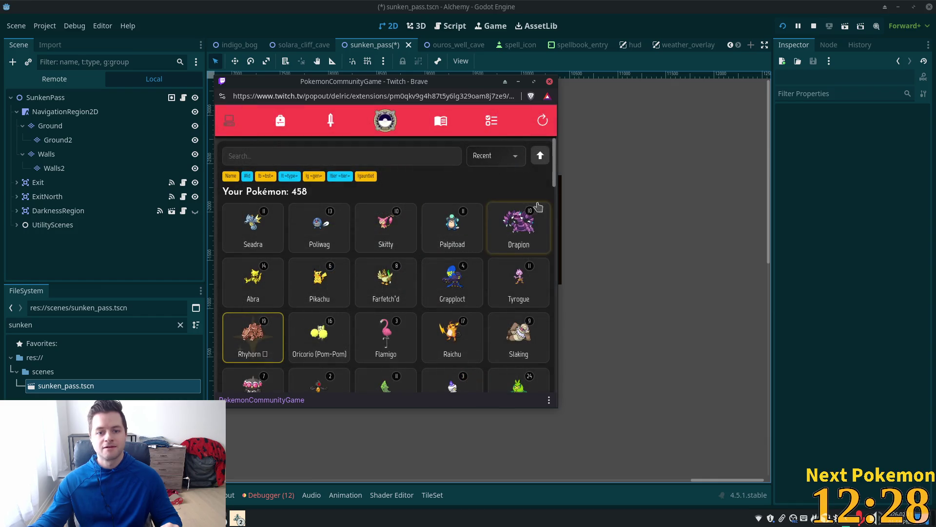
pyautogui.hotkey('alt', 'Tab')
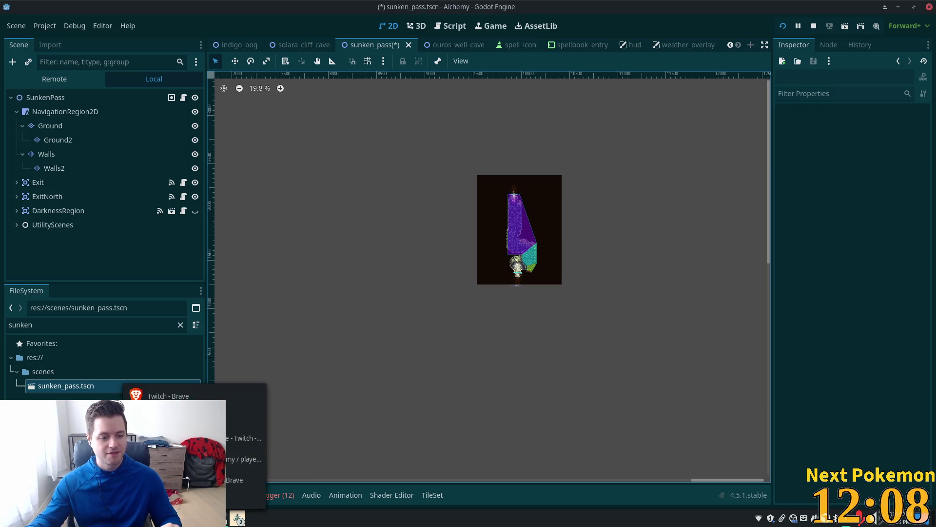
pyautogui.click(246, 448)
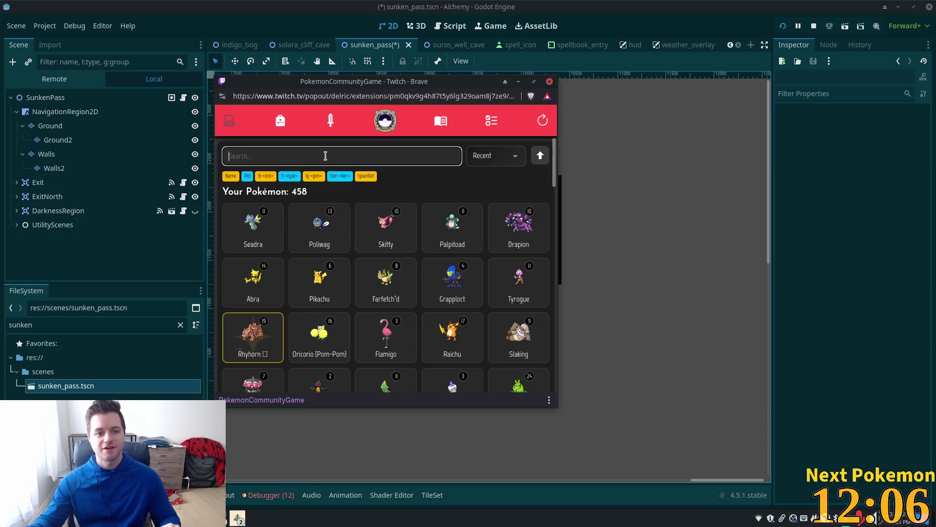
# Step: Search 'app', view and close Applin's details, then empty the search to list all 458 Pokémon
pyautogui.write('app')
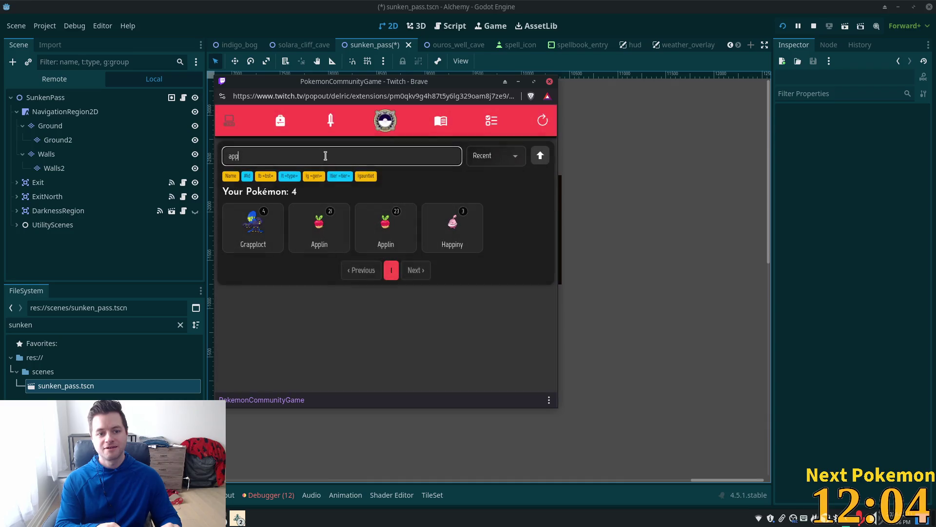
pyautogui.click(324, 239)
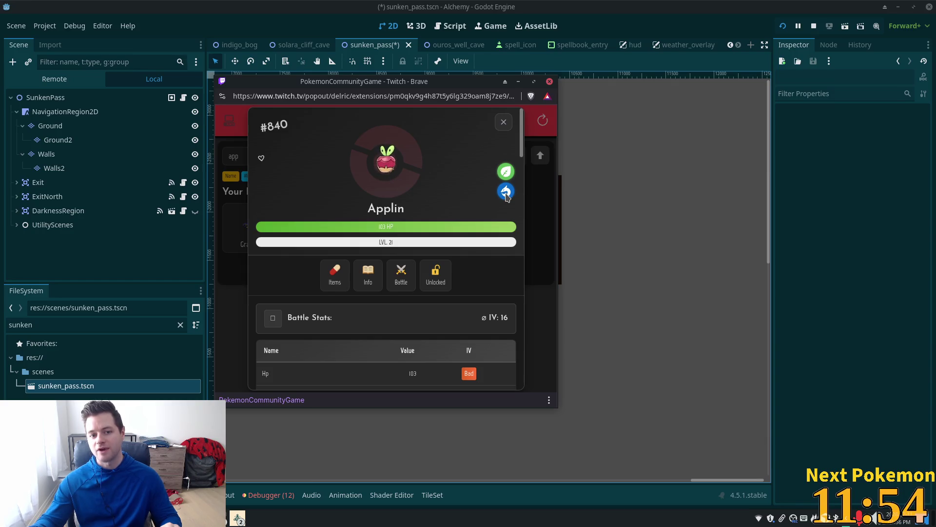
pyautogui.scroll(-8, 454, 215)
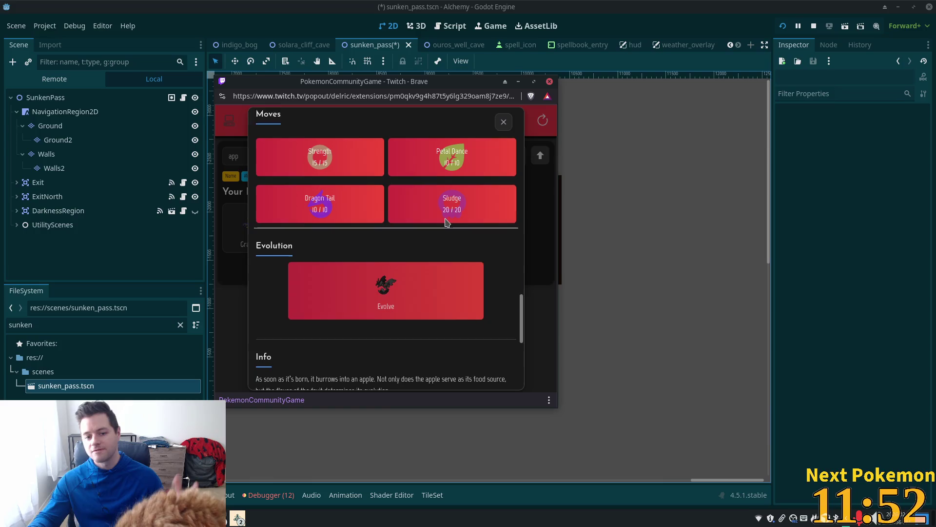
pyautogui.click(502, 123)
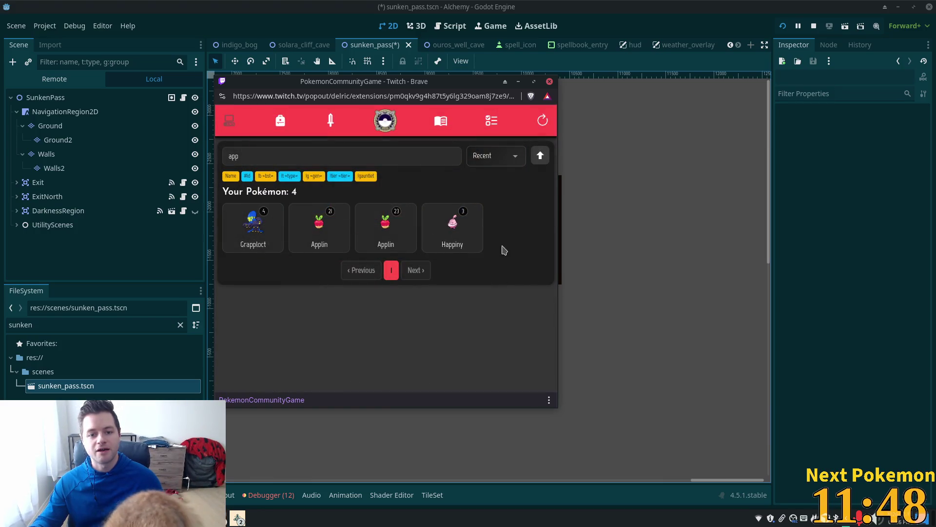
pyautogui.click(278, 155)
pyautogui.press('BackSpace')
pyautogui.press('BackSpace')
pyautogui.press('BackSpace')
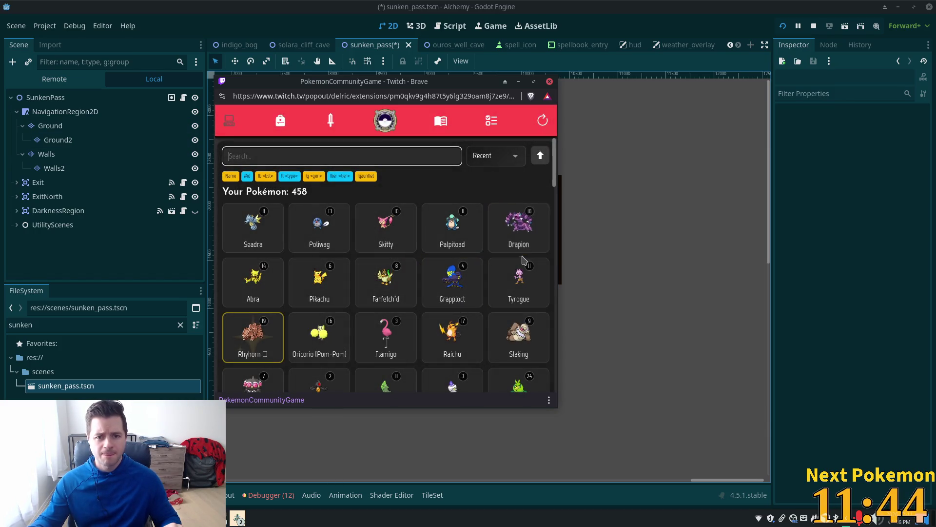
pyautogui.click(496, 155)
pyautogui.click(486, 192)
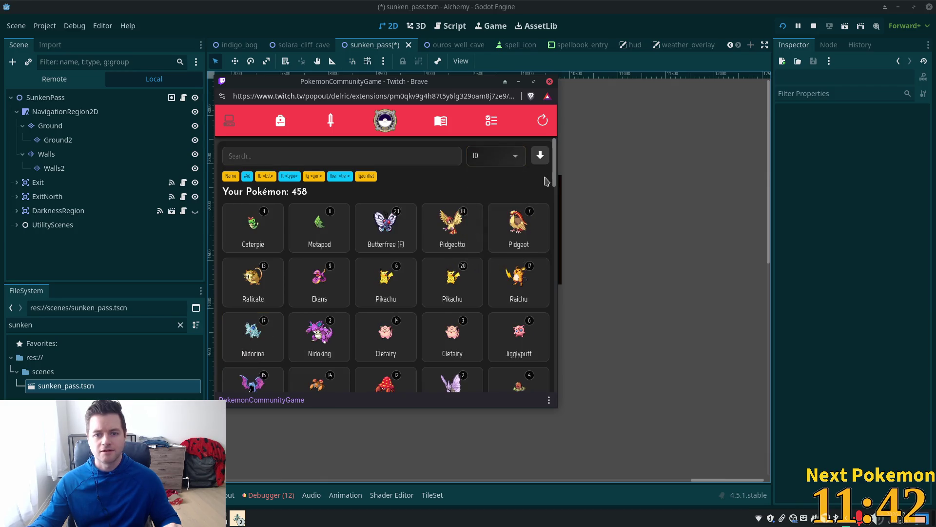
pyautogui.moveTo(554, 168); pyautogui.dragTo(550, 397)
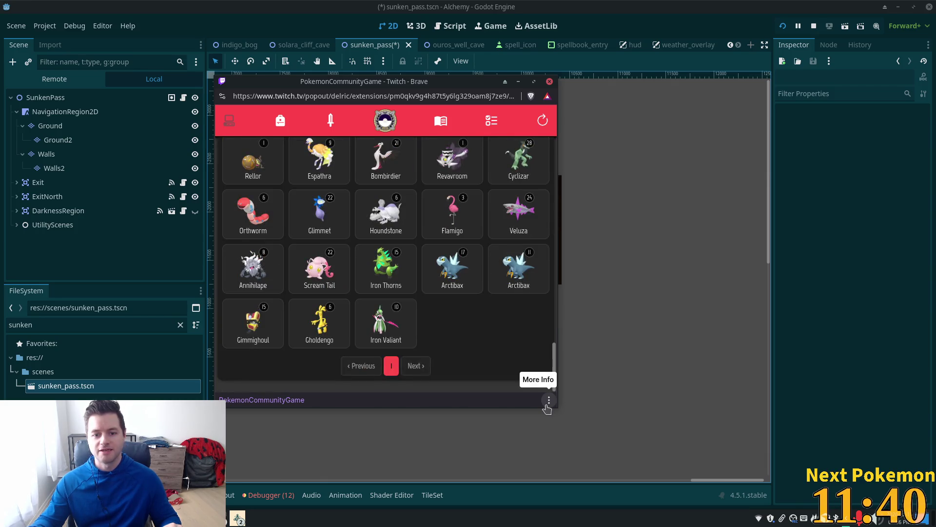
pyautogui.scroll(5, 530, 385)
pyautogui.scroll(-5, 530, 384)
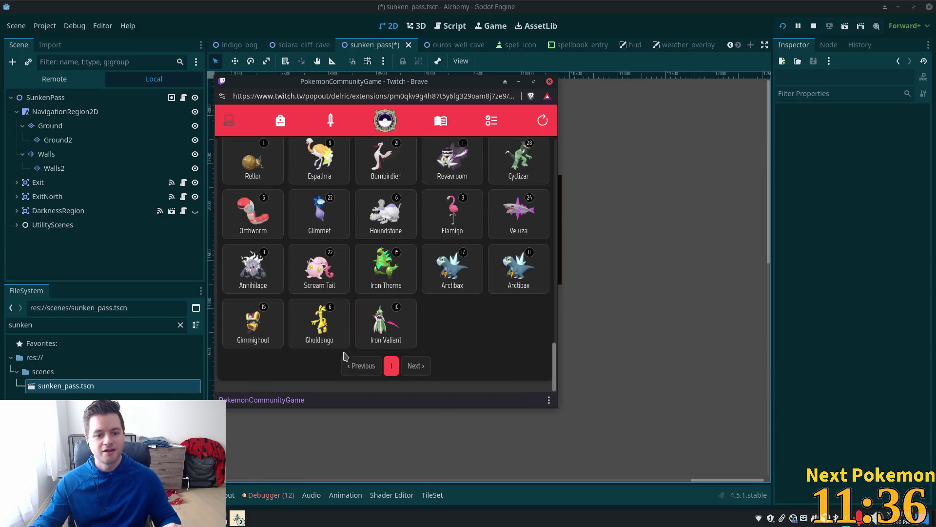
pyautogui.click(327, 341)
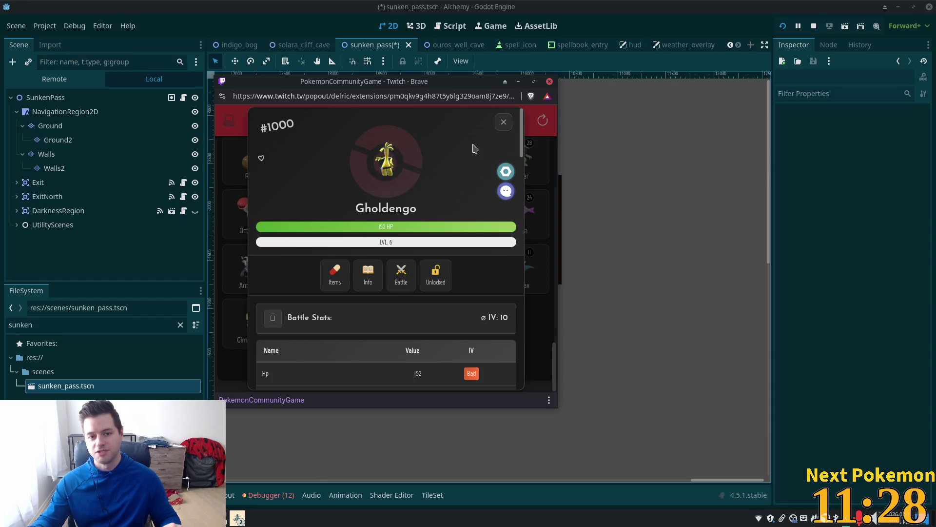
pyautogui.click(504, 122)
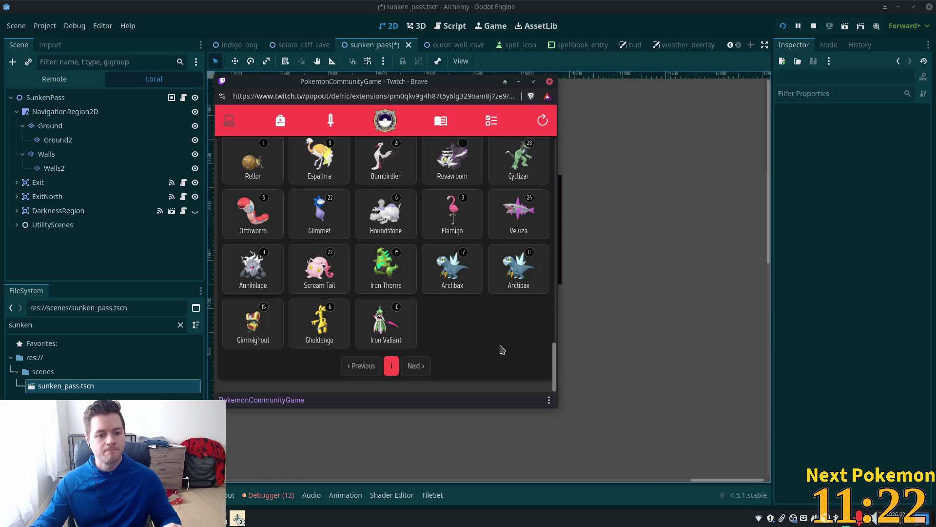
pyautogui.scroll(1, 414, 317)
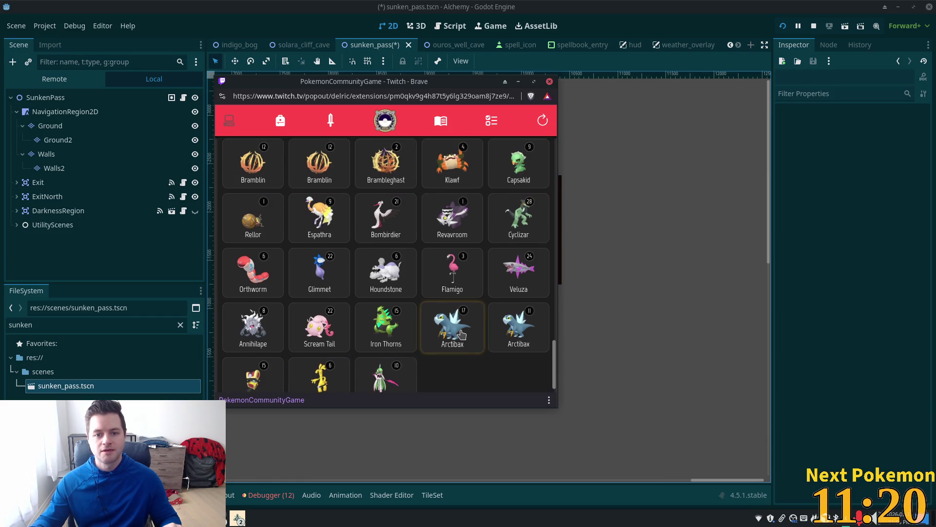
pyautogui.scroll(1, 440, 329)
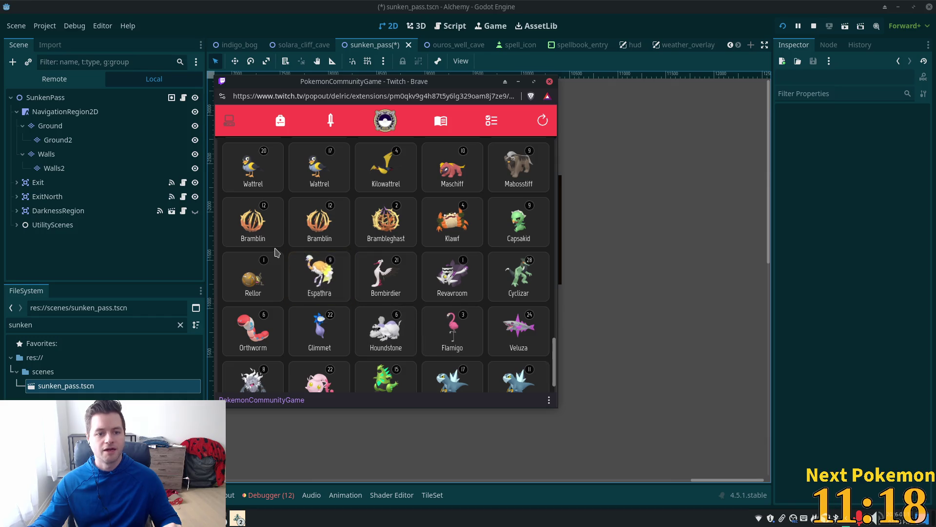
pyautogui.scroll(2, 451, 278)
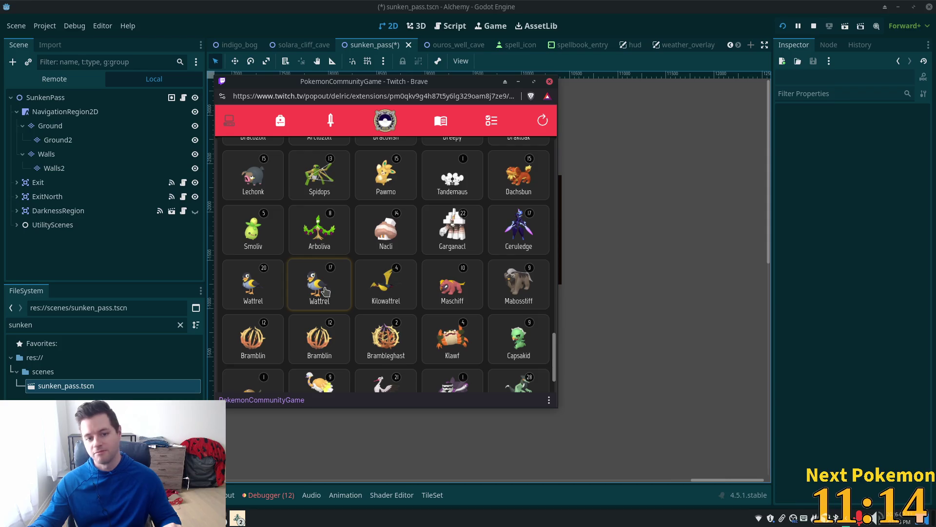
pyautogui.scroll(1, 460, 315)
pyautogui.scroll(2, 460, 316)
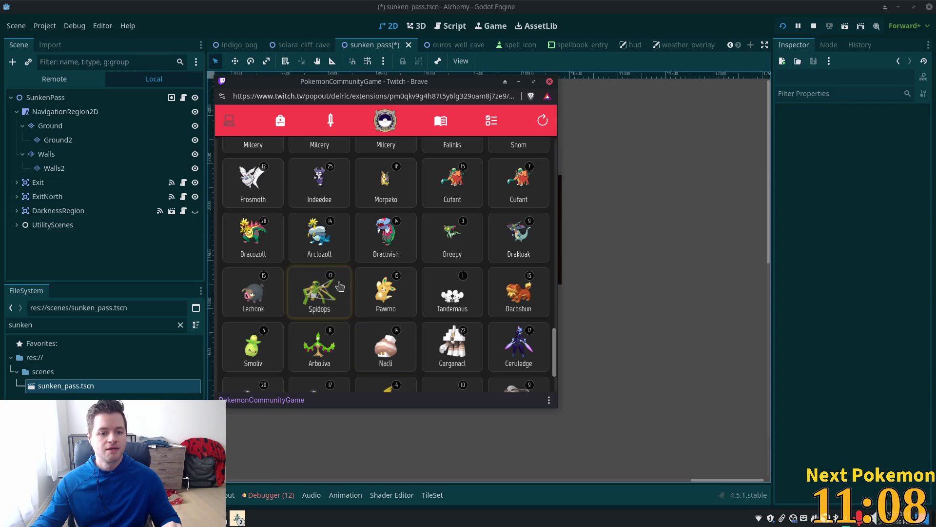
pyautogui.scroll(1, 320, 293)
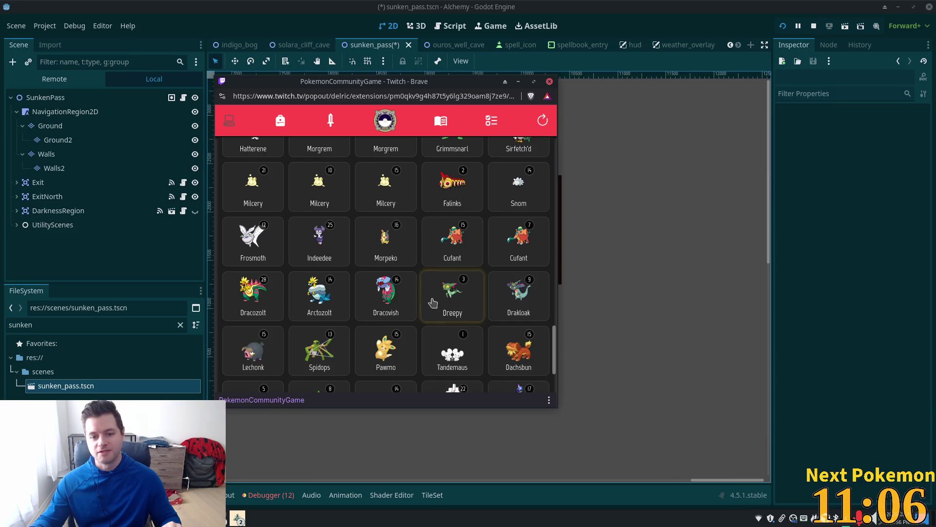
pyautogui.scroll(1, 400, 290)
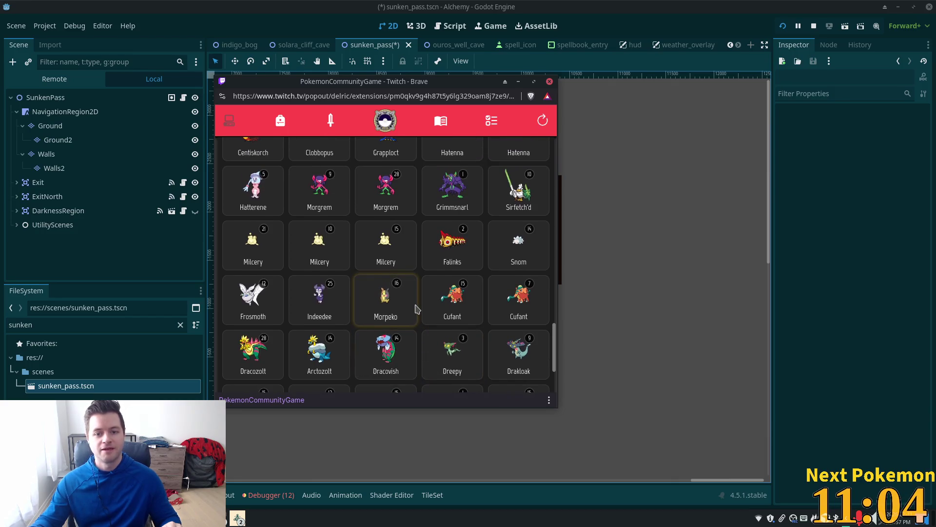
pyautogui.scroll(3, 416, 308)
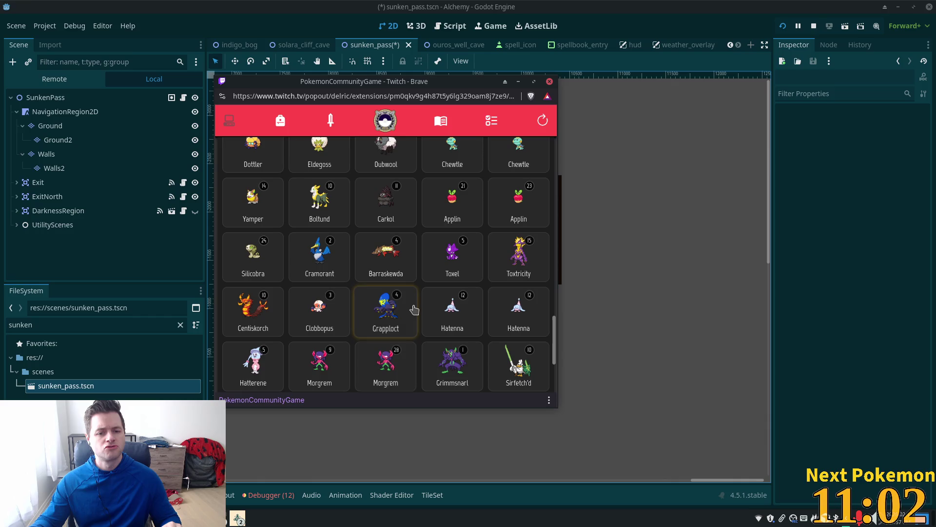
pyautogui.scroll(1, 412, 309)
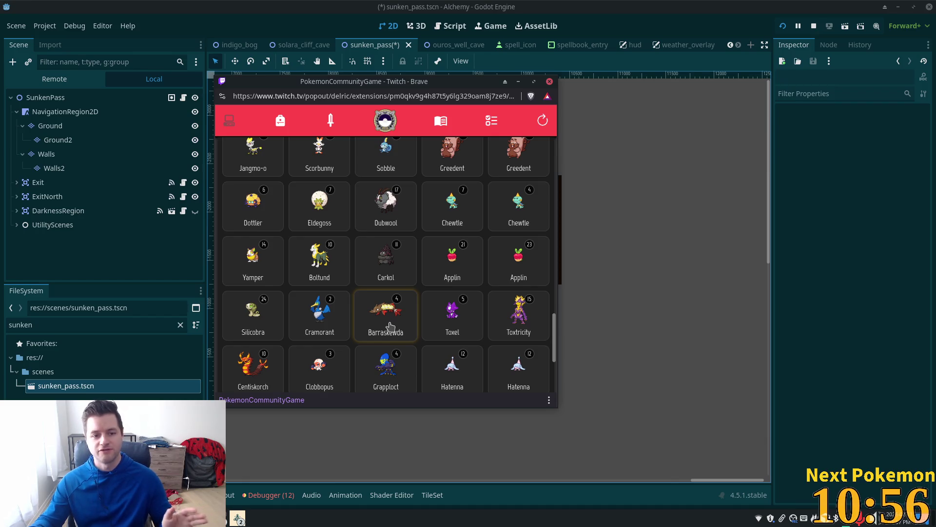
pyautogui.scroll(1, 389, 315)
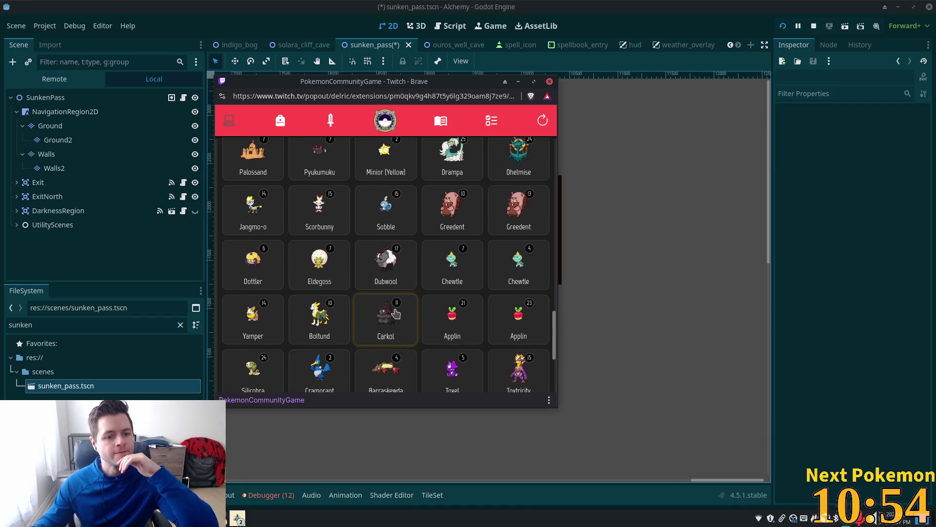
pyautogui.scroll(1, 381, 315)
pyautogui.scroll(1, 381, 314)
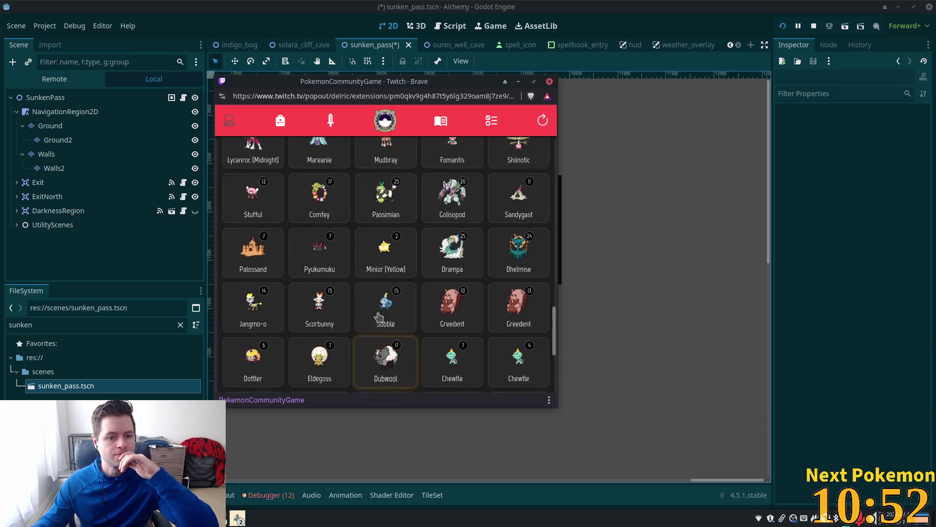
pyautogui.click(255, 279)
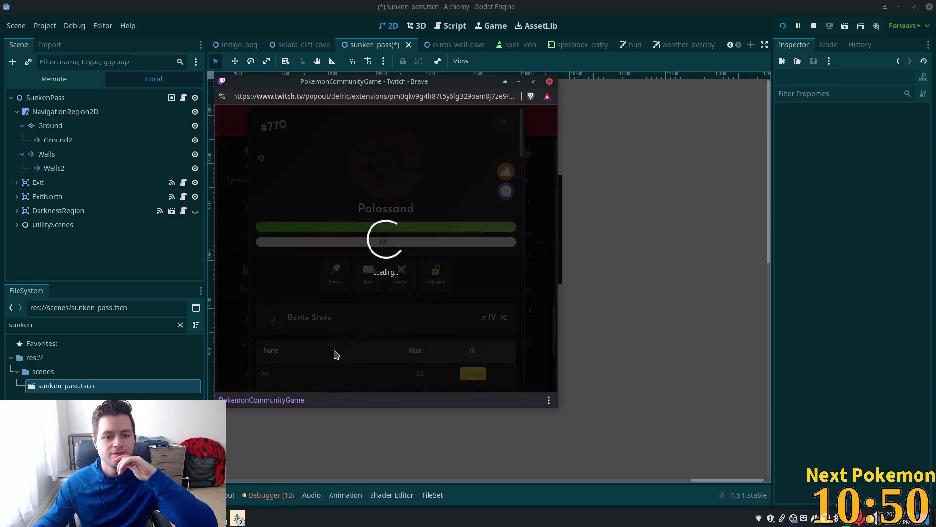
pyautogui.click(504, 121)
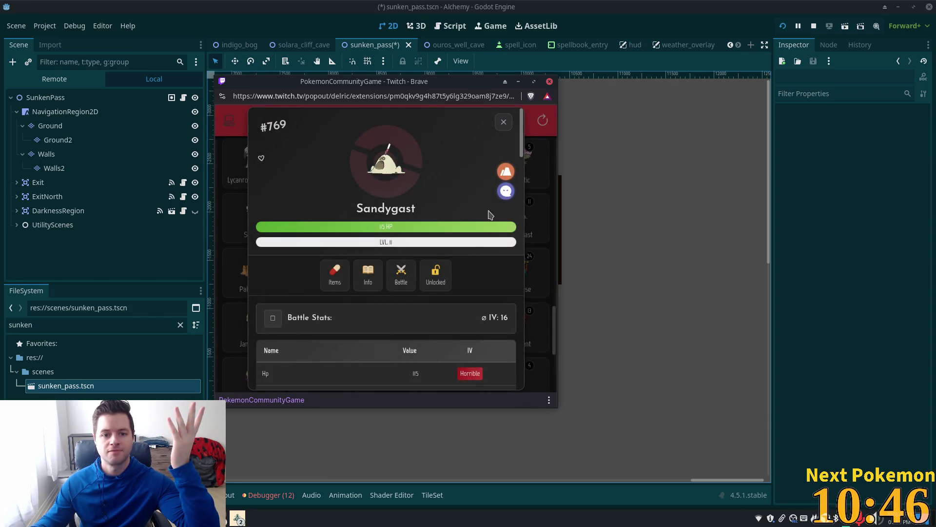
pyautogui.click(501, 126)
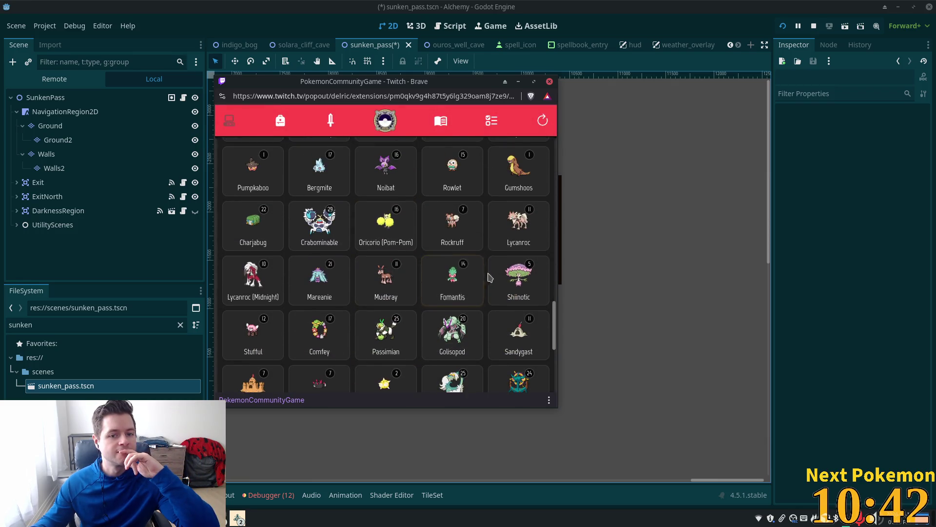
pyautogui.moveTo(554, 317); pyautogui.dragTo(556, 156)
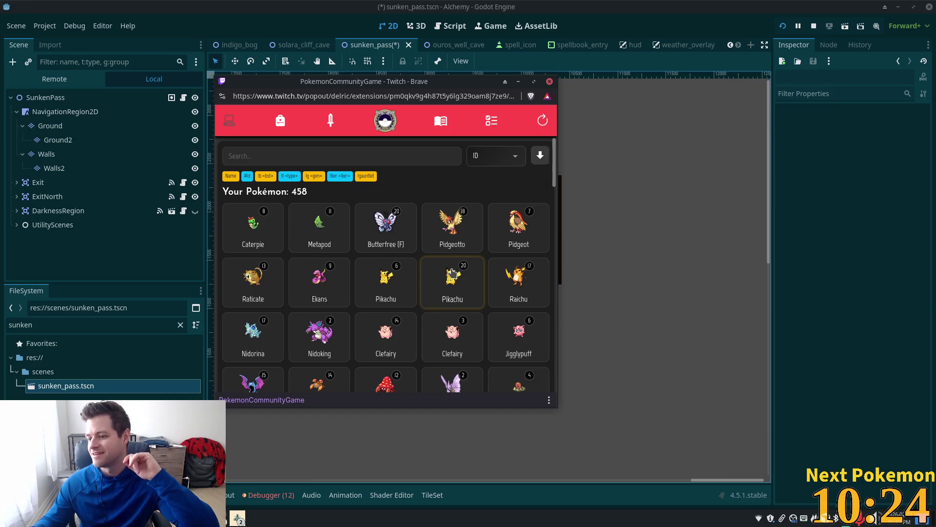
pyautogui.scroll(-3, 554, 233)
pyautogui.moveTo(553, 233); pyautogui.dragTo(536, 393)
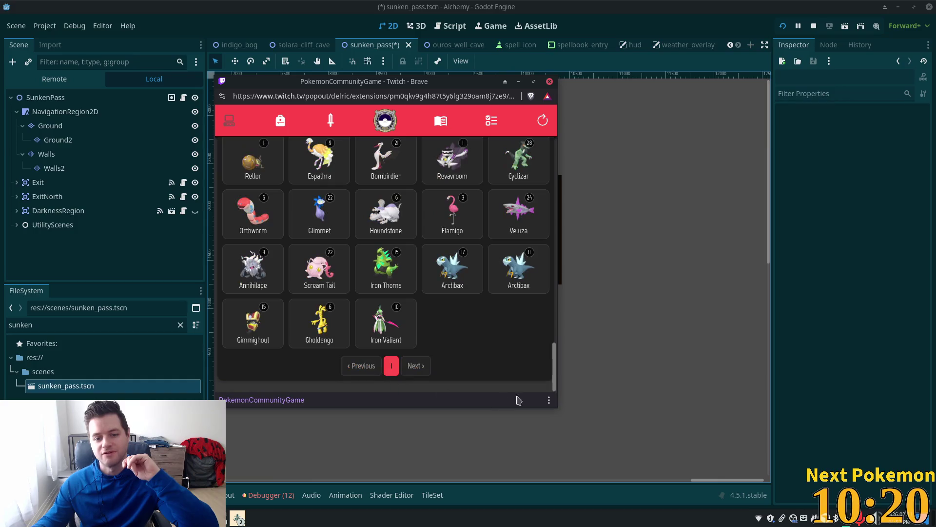
pyautogui.click(318, 282)
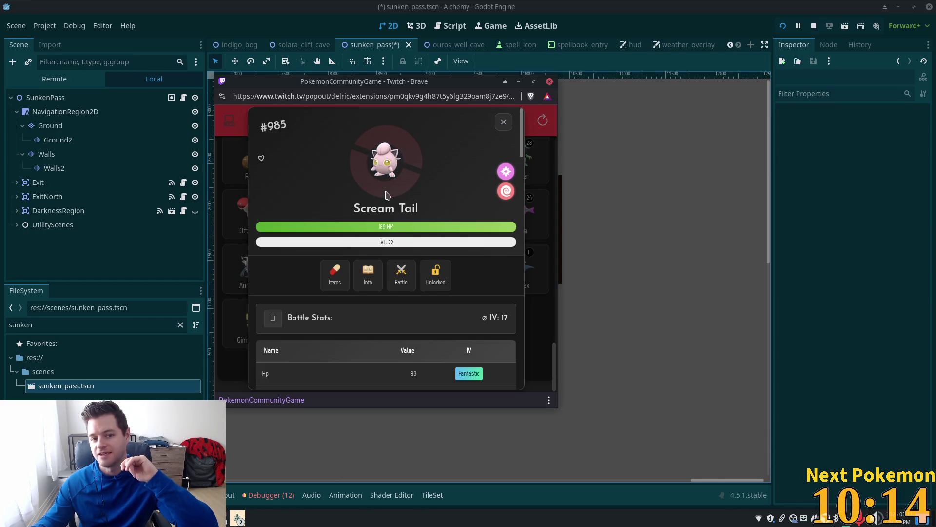
pyautogui.click(504, 123)
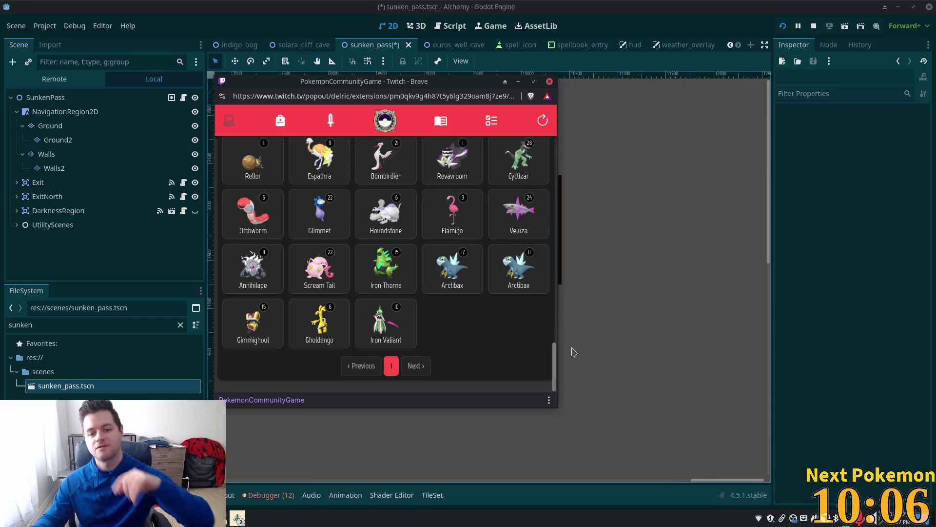
pyautogui.click(563, 336)
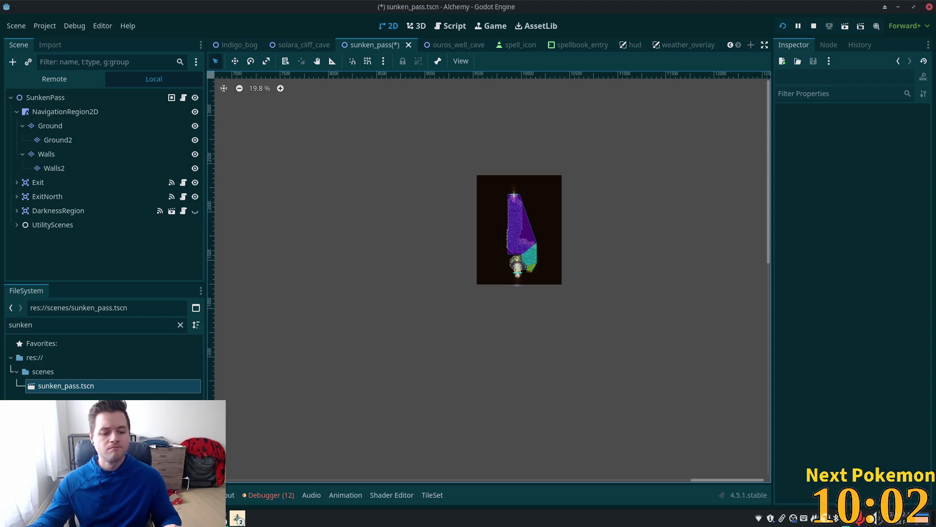
pyautogui.moveTo(194, 518)
pyautogui.click(243, 438)
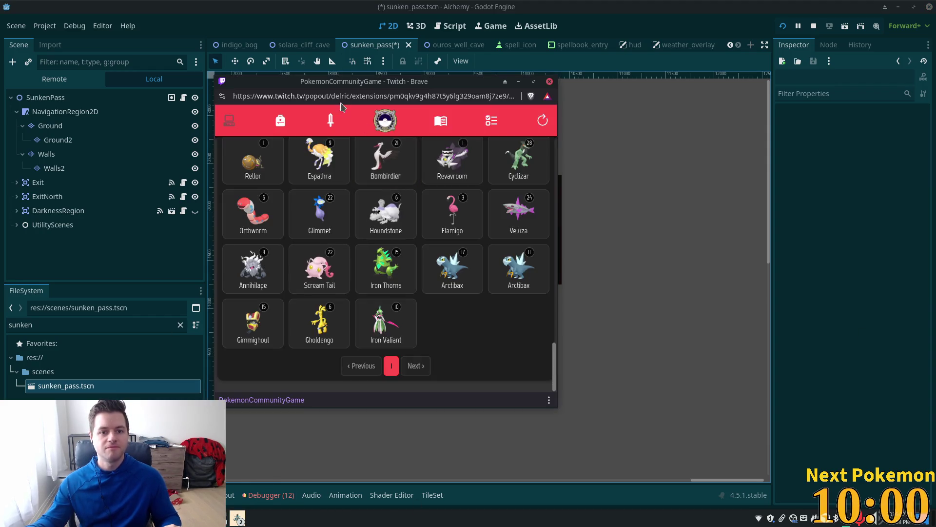
# Step: Search the collection for Snom, open its level-14 detail card, and bring its Google image results into view
pyautogui.scroll(15, 555, 355)
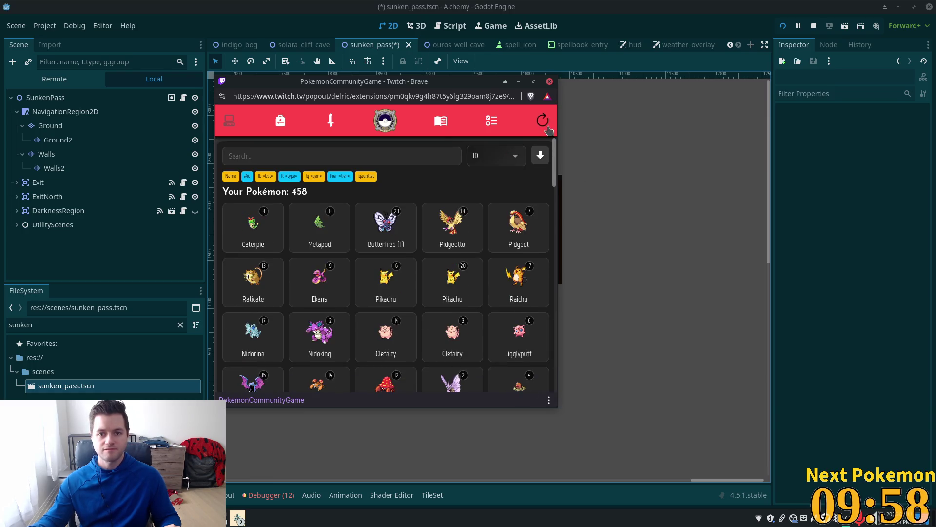
pyautogui.click(349, 156)
pyautogui.write('nom')
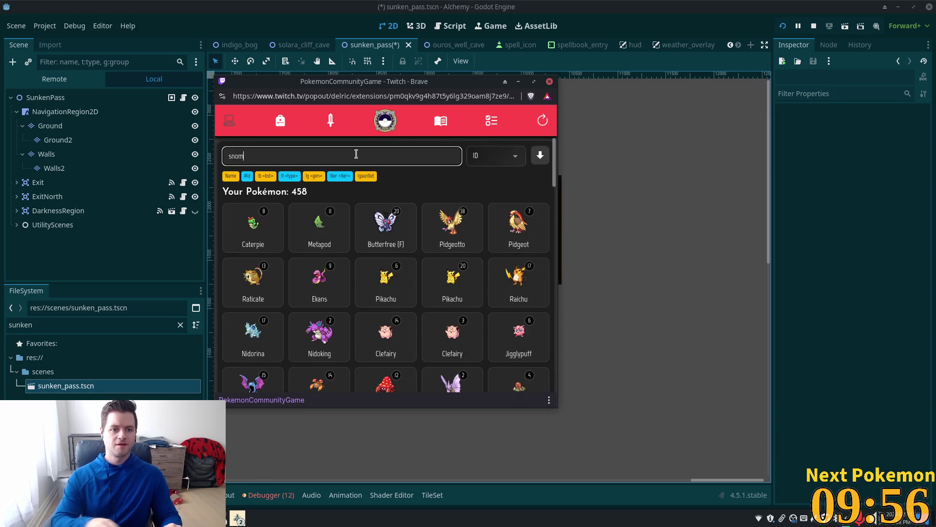
pyautogui.click(239, 229)
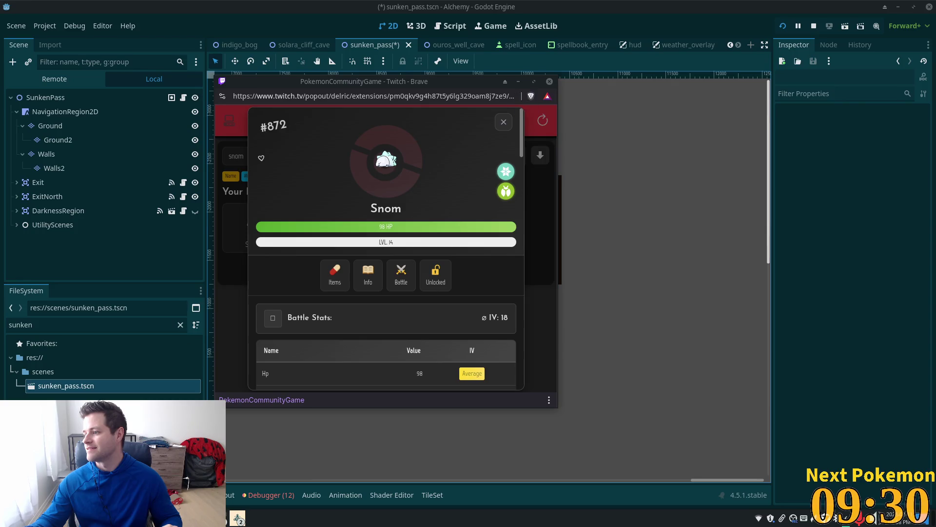
pyautogui.moveTo(907, 180); pyautogui.dragTo(477, 23)
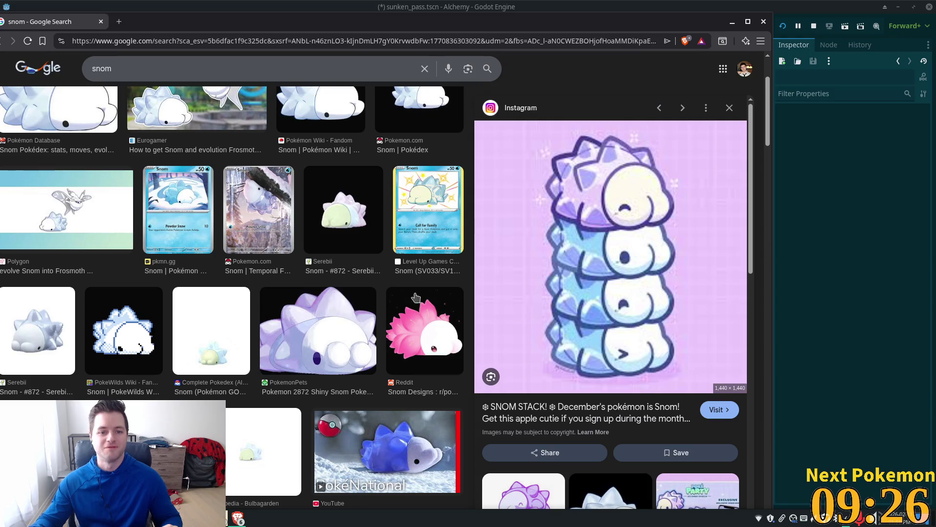
# Step: Scroll the Snom image results back to the top and close the Google Images window
pyautogui.scroll(3, 467, 303)
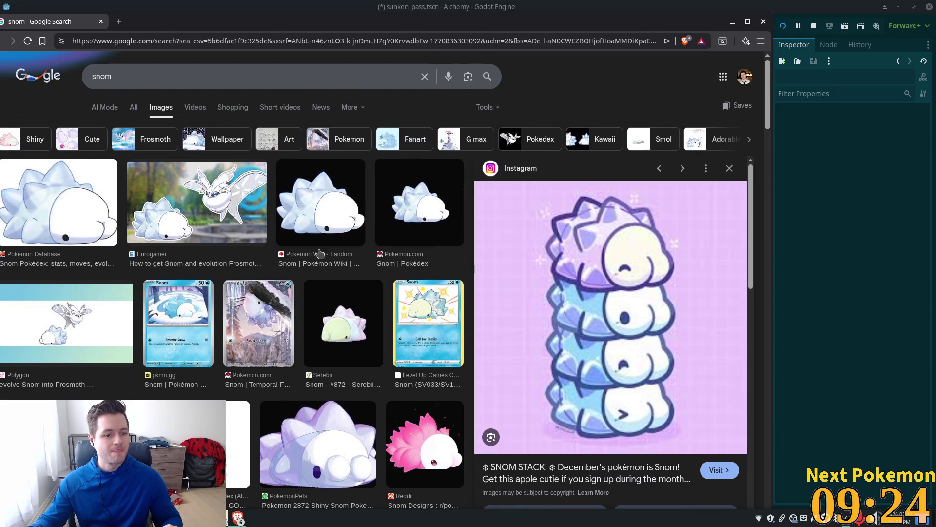
pyautogui.click(764, 21)
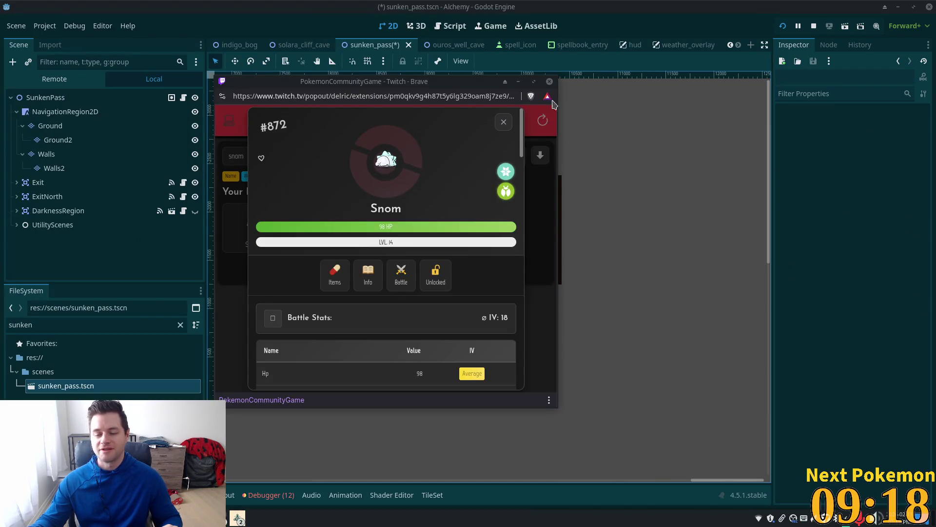
# Step: Close the Snom card, delete the search text to restore all 458 Pokémon, and return to Godot
pyautogui.click(503, 124)
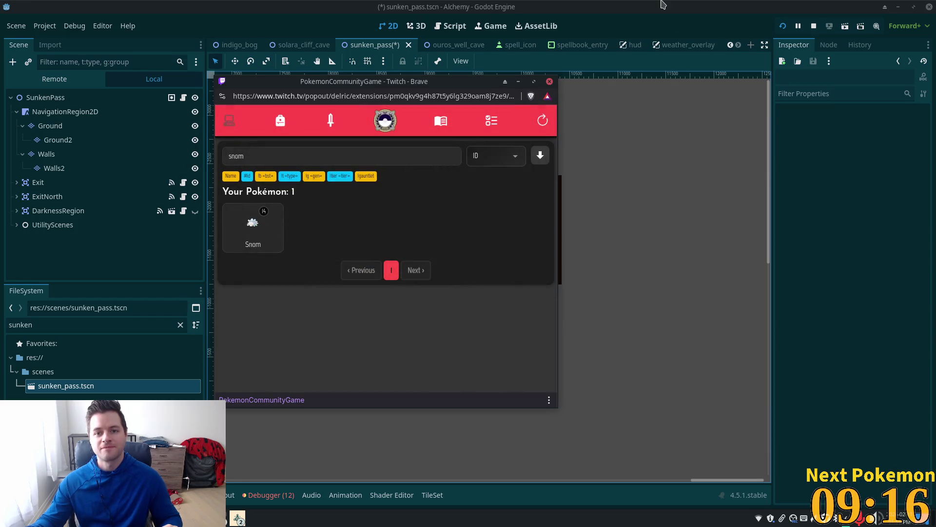
pyautogui.doubleClick(389, 164)
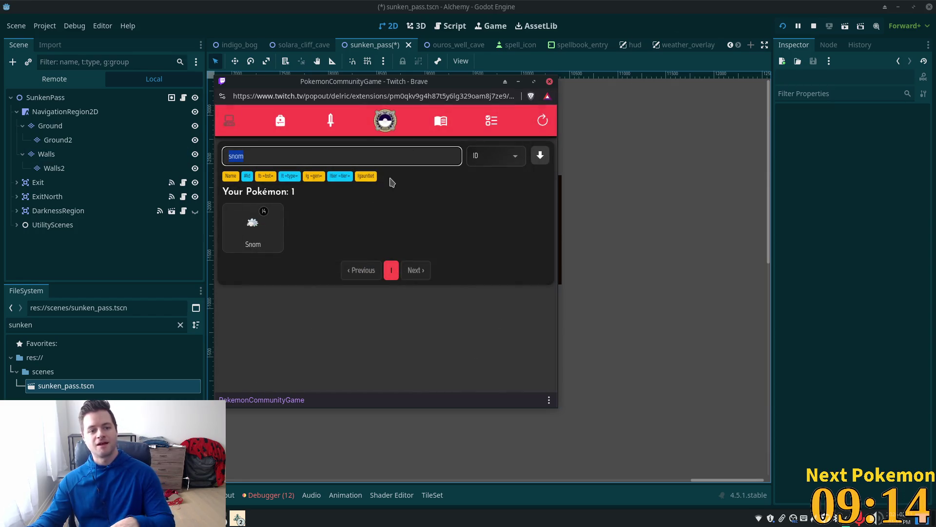
pyautogui.press('BackSpace')
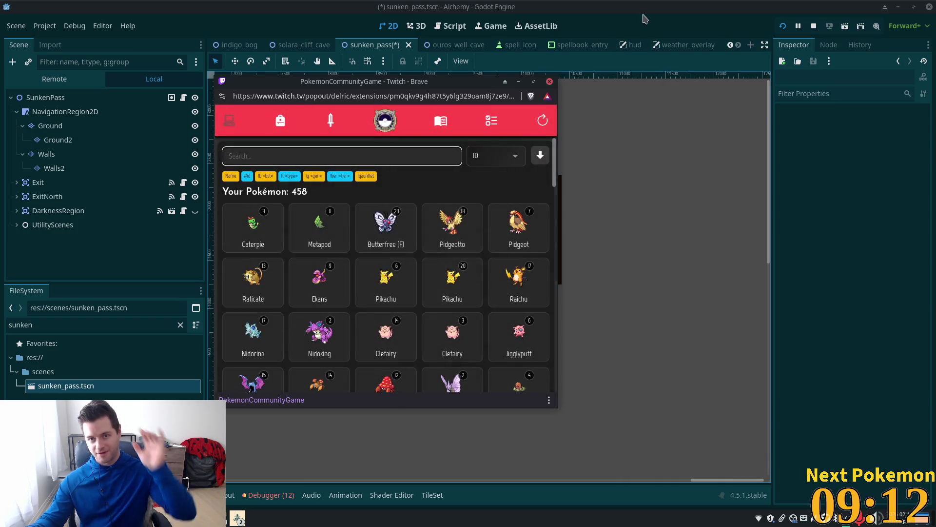
pyautogui.click(641, 17)
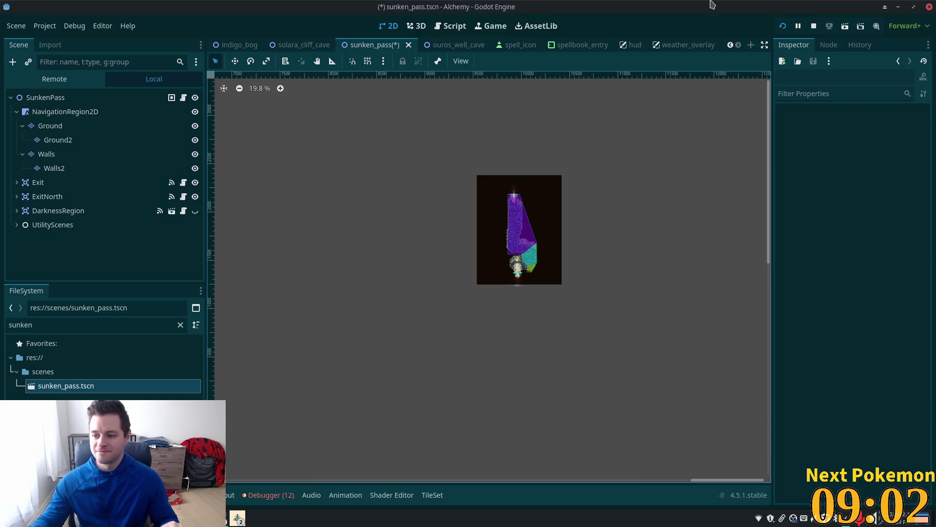
# Step: Zoom and pan the 2D canvas to recentre the level map
pyautogui.scroll(3, 493, 282)
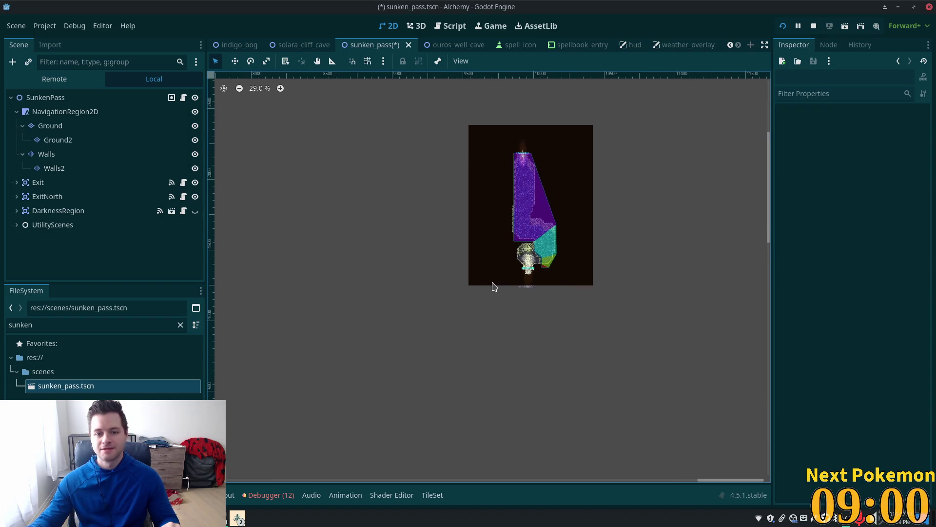
pyautogui.scroll(2, 479, 262)
pyautogui.scroll(2, 629, 257)
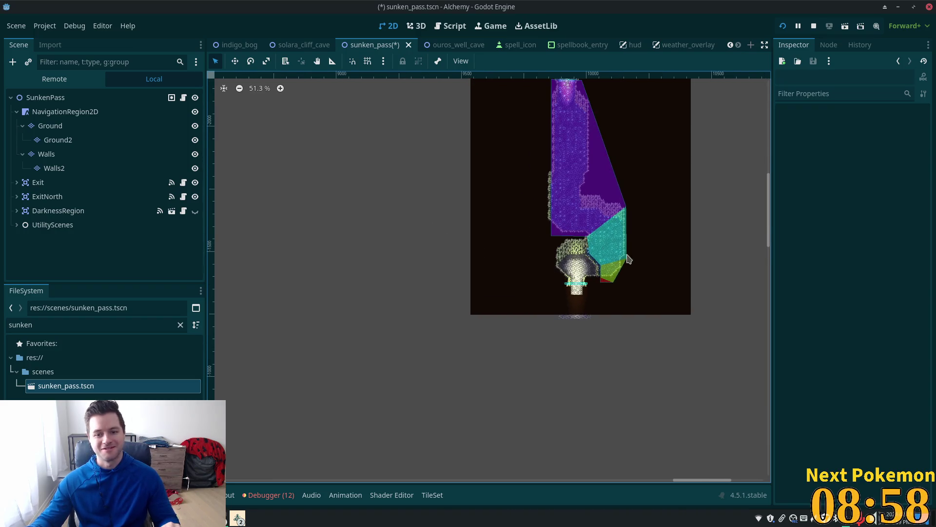
pyautogui.scroll(-1, 666, 247)
pyautogui.moveTo(581, 273); pyautogui.dragTo(496, 306)
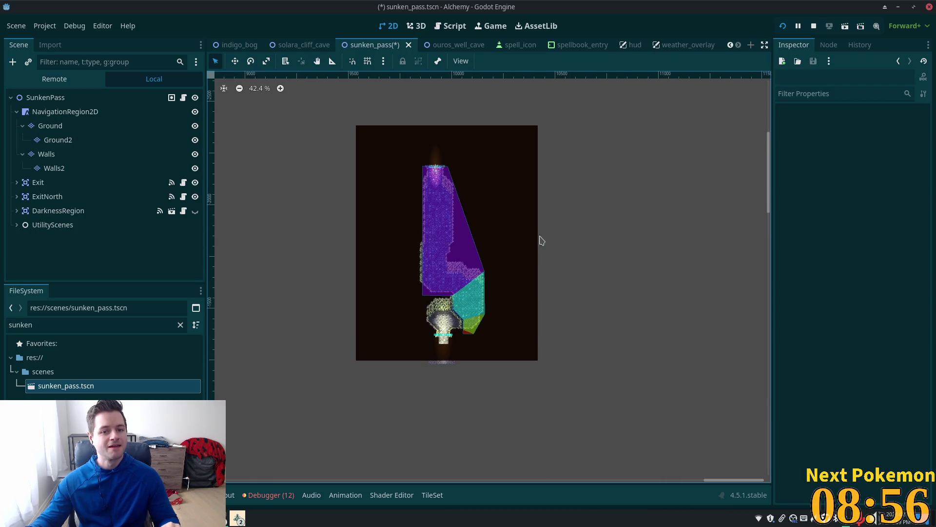
pyautogui.scroll(-2, 531, 250)
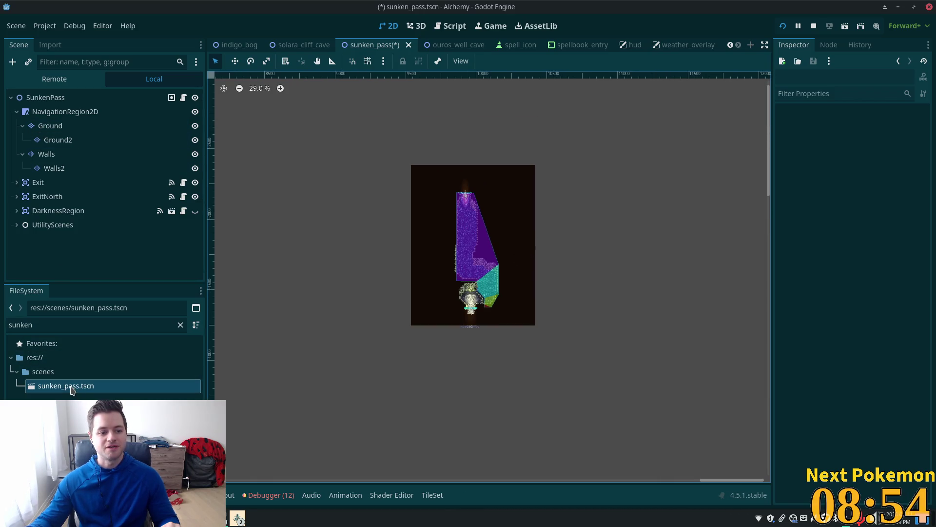
# Step: Replace the FileSystem filter 'sunken' with 'bog_ca' and open bog_cave.tscn
pyautogui.doubleClick(55, 328)
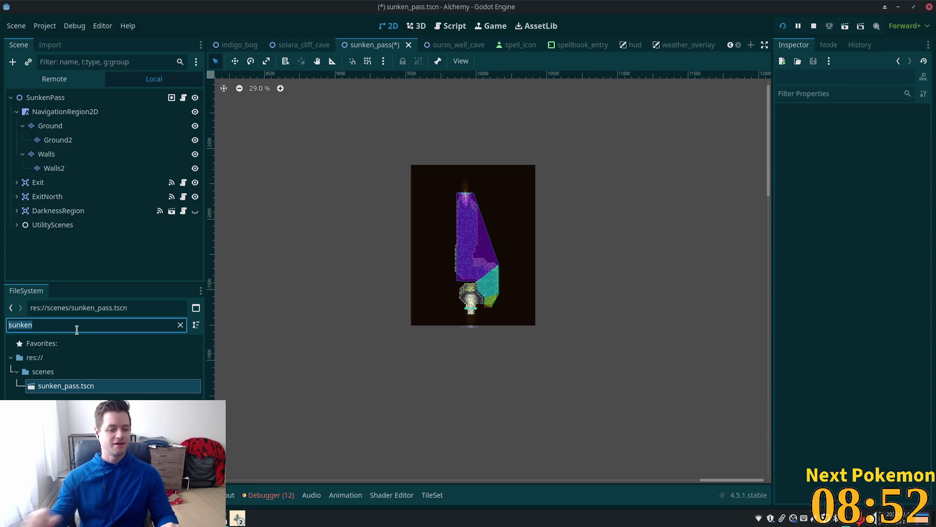
pyautogui.press('BackSpace')
pyautogui.write('bog_ca')
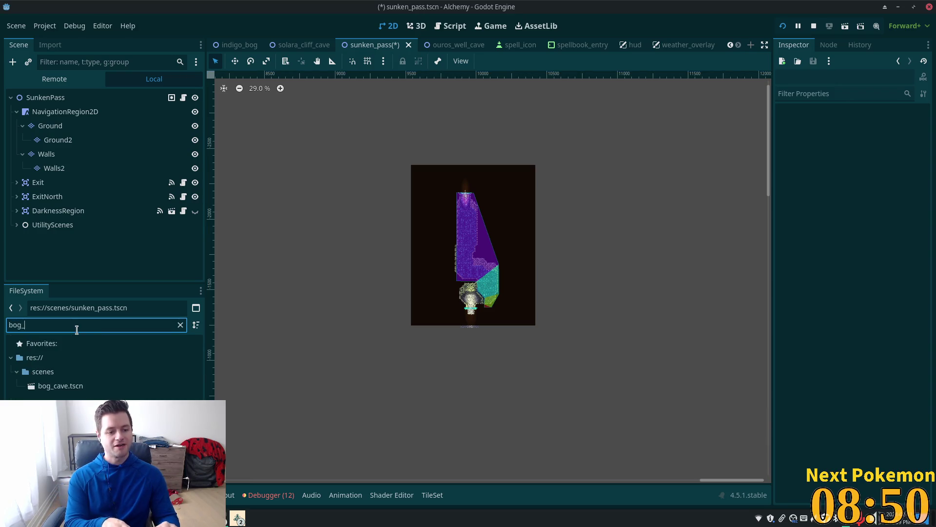
pyautogui.doubleClick(44, 387)
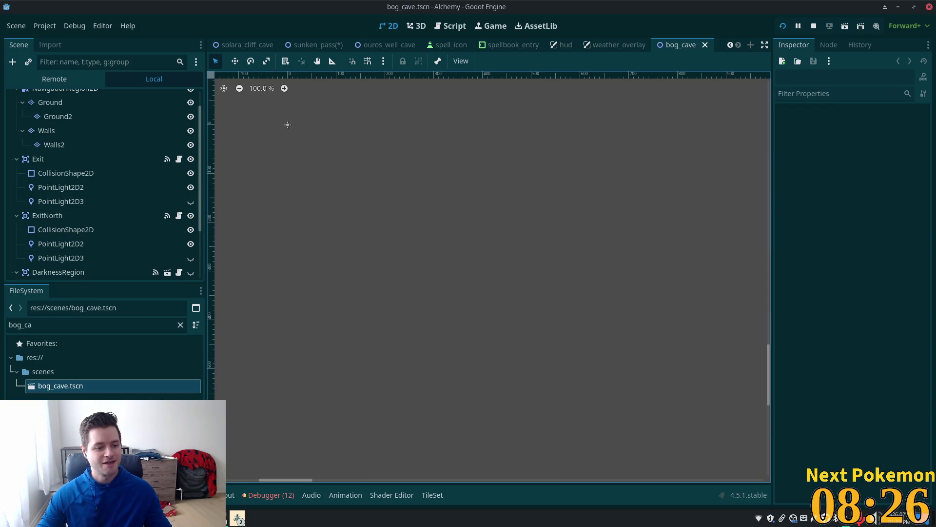
# Step: Rename the bog_cave scene's root node from SunkenPass to BogCave
pyautogui.click(55, 388)
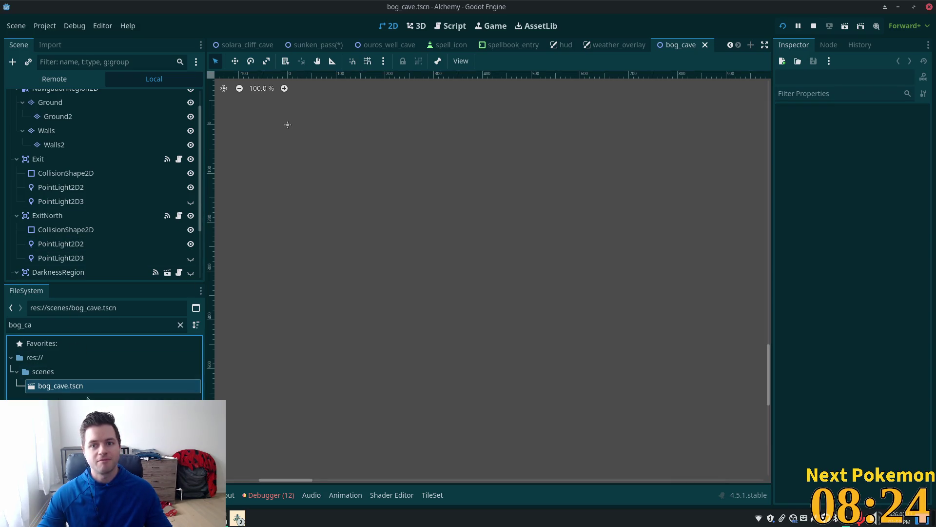
pyautogui.scroll(2, 60, 185)
pyautogui.click(45, 97)
pyautogui.press('F2')
pyautogui.write('BogC')
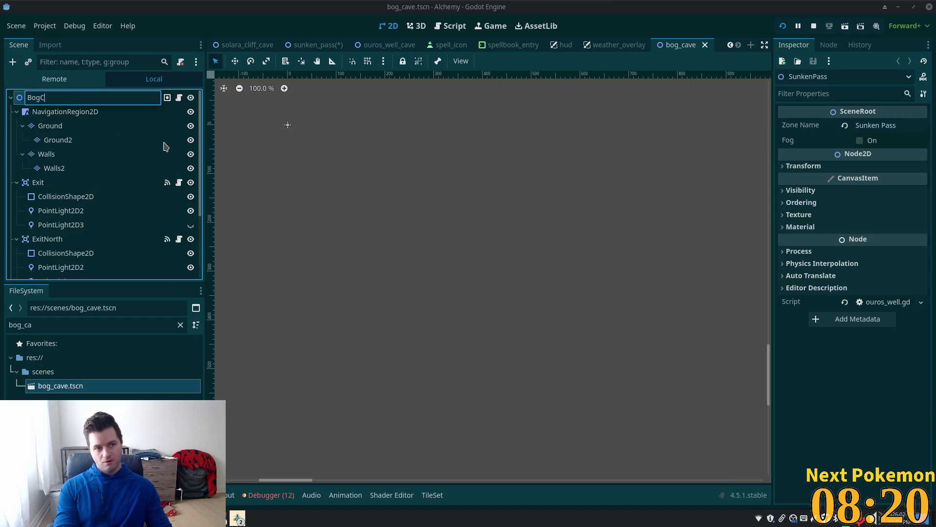
pyautogui.write('ave')
pyautogui.press('Return')
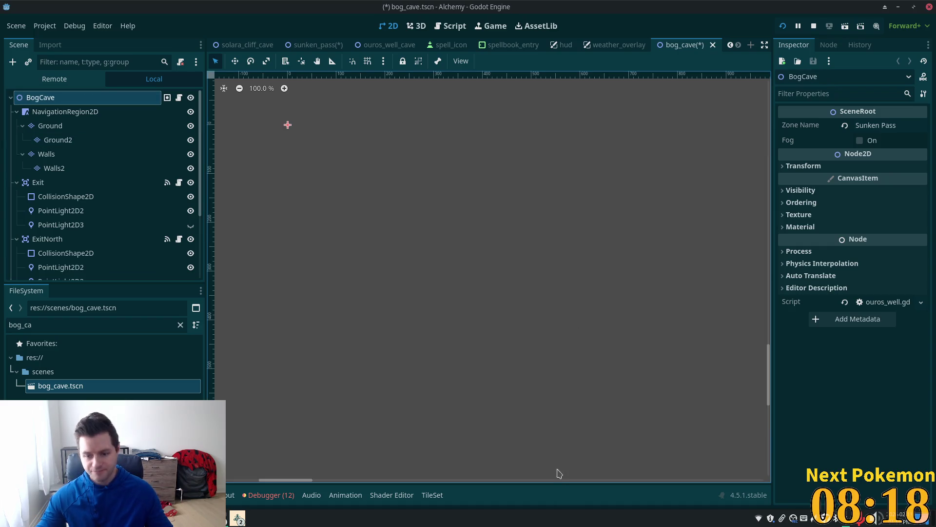
# Step: Zoom out, then pan and zoom back in until the bog cave map and navigation area fill the viewport
pyautogui.scroll(-10, 404, 328)
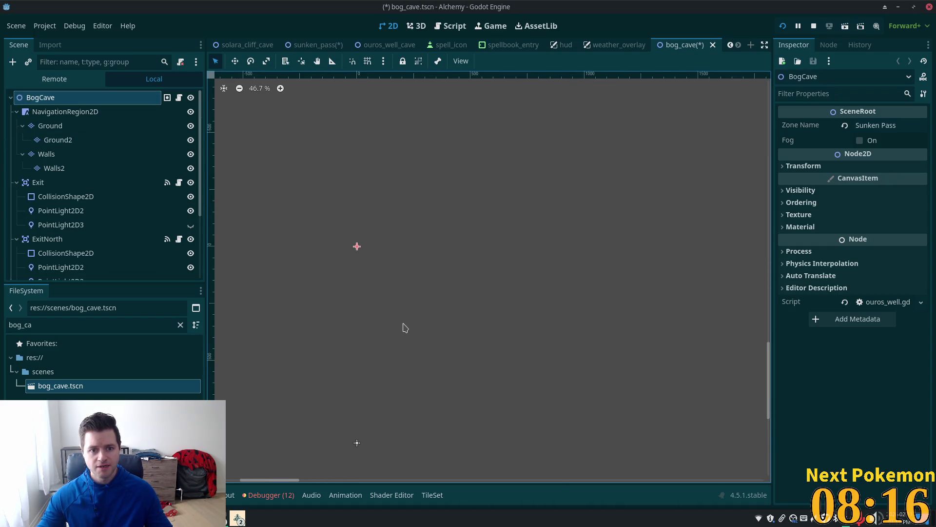
pyautogui.scroll(-7, 404, 327)
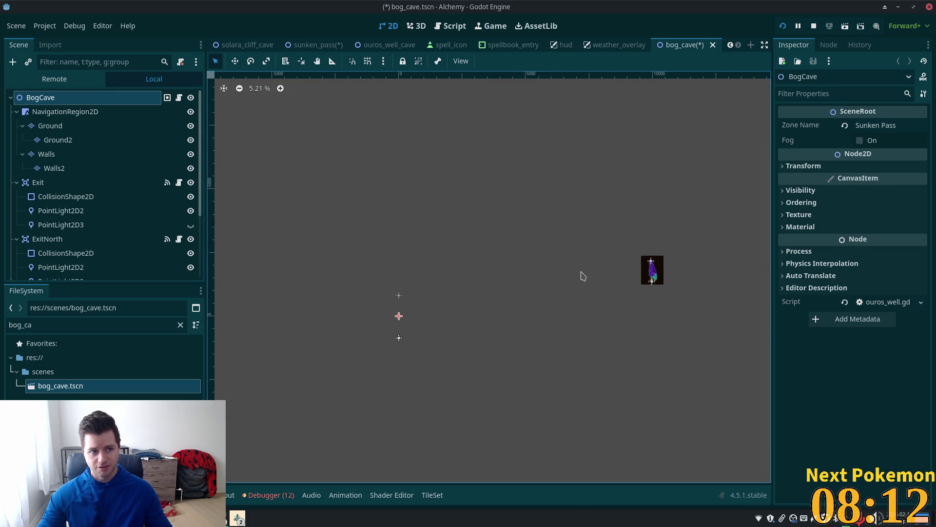
pyautogui.moveTo(607, 282); pyautogui.dragTo(467, 265)
pyautogui.scroll(4, 591, 262)
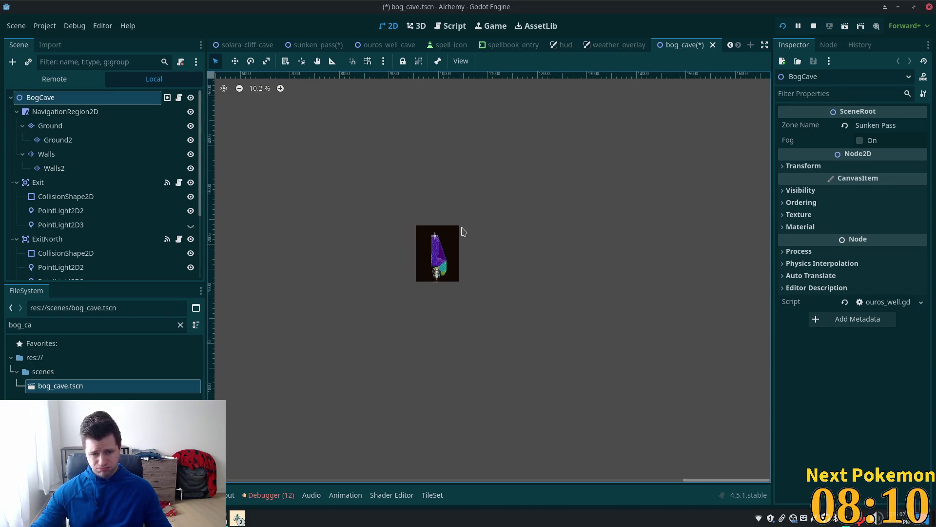
pyautogui.scroll(5, 471, 263)
pyautogui.moveTo(505, 277)
pyautogui.mouseDown()
pyautogui.moveTo(593, 247)
pyautogui.moveTo(596, 266)
pyautogui.mouseUp()
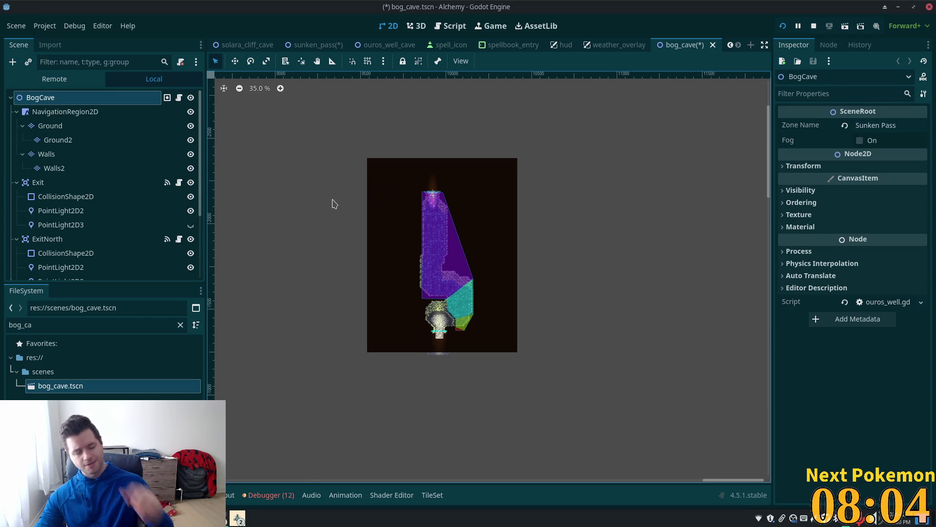
pyautogui.scroll(2, 291, 213)
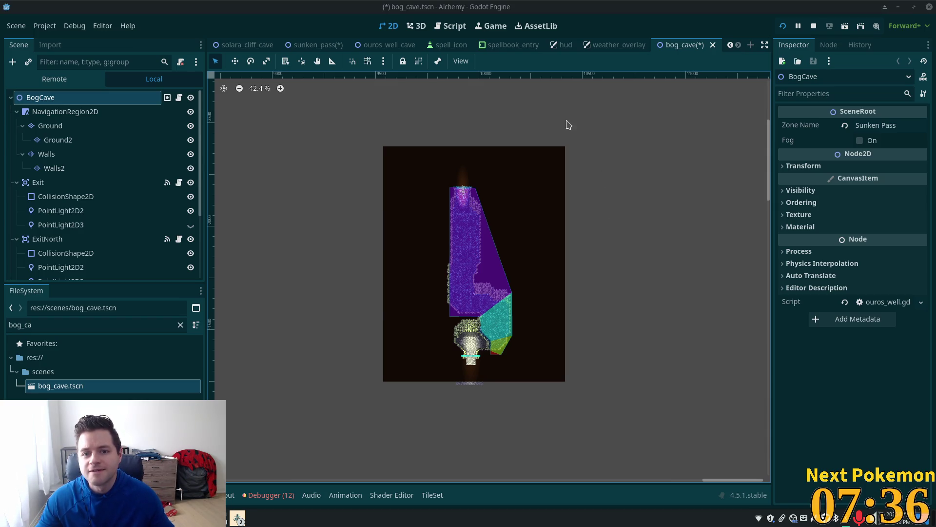
pyautogui.moveTo(582, 147); pyautogui.dragTo(590, 78)
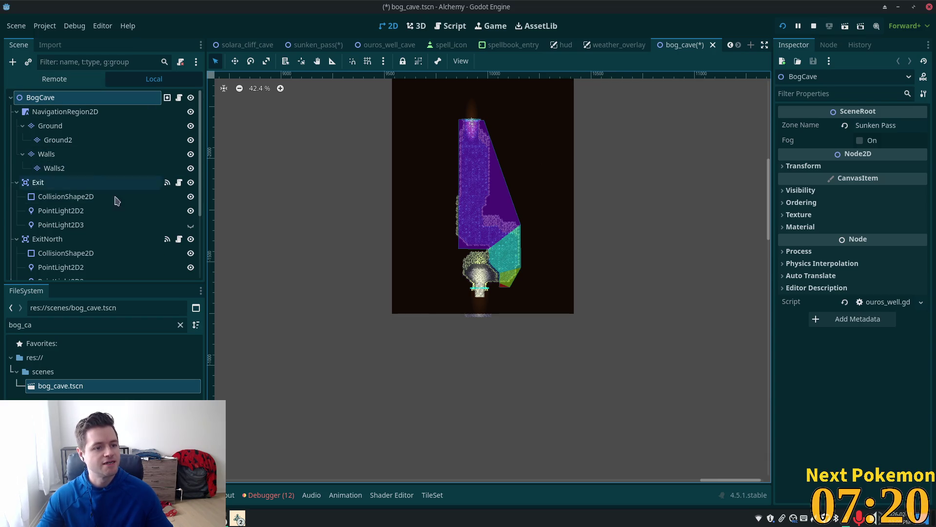
pyautogui.click(61, 127)
# Step: Box-select all tiles on the Walls layer and drag them right, clear of the purple navigation region
pyautogui.scroll(-2, 256, 181)
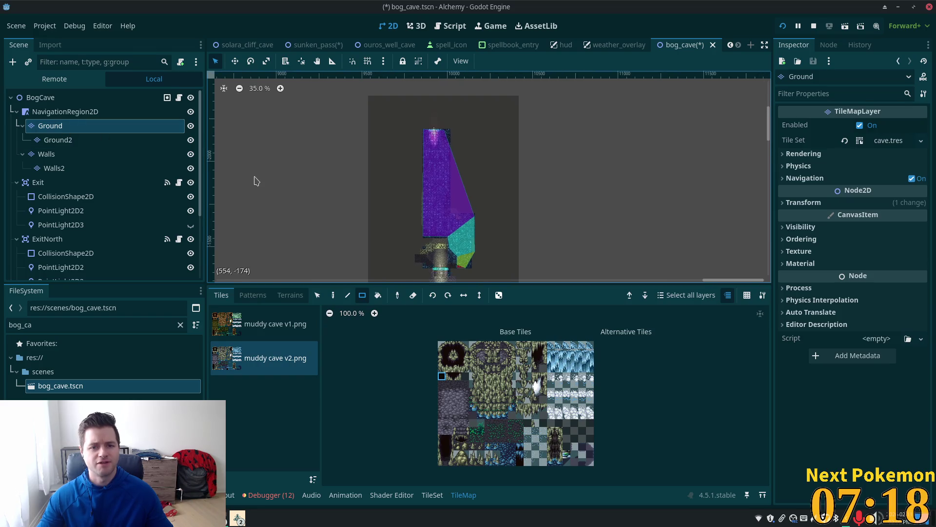
pyautogui.scroll(1, 256, 181)
pyautogui.scroll(-1, 259, 188)
pyautogui.scroll(1, 251, 180)
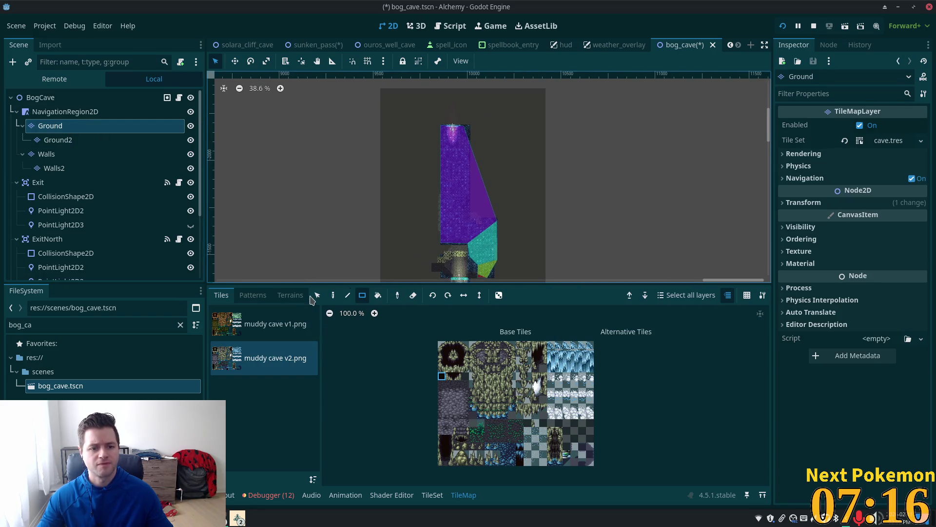
pyautogui.click(317, 295)
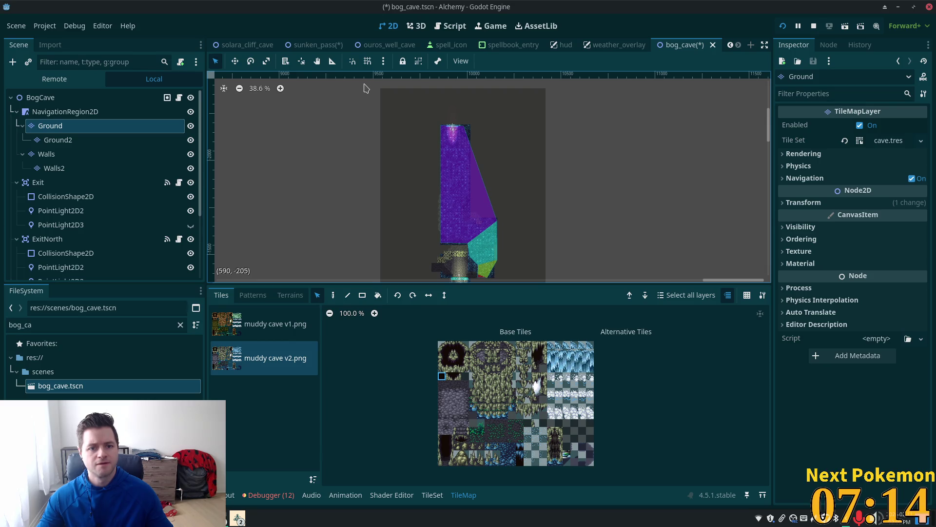
pyautogui.click(47, 154)
pyautogui.moveTo(453, 209)
pyautogui.mouseDown()
pyautogui.moveTo(652, 379)
pyautogui.moveTo(629, 393)
pyautogui.mouseUp()
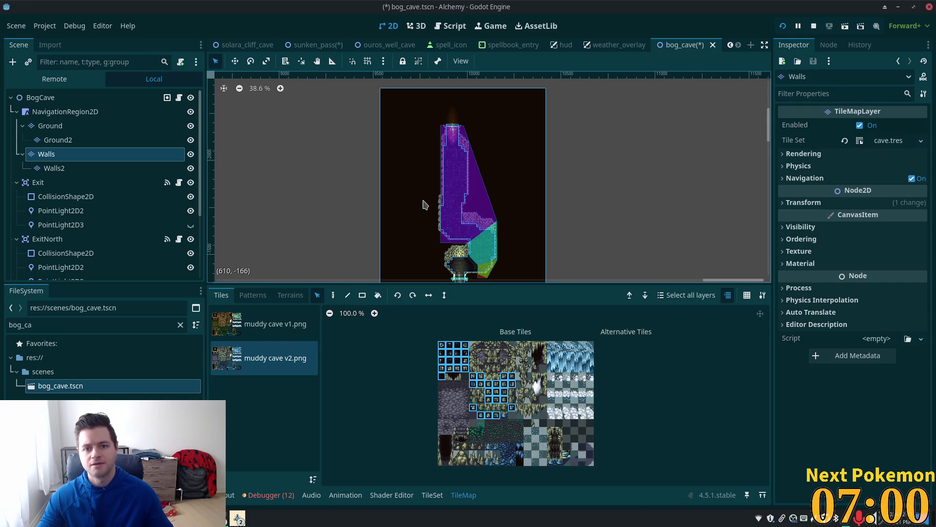
pyautogui.moveTo(430, 203); pyautogui.dragTo(564, 208)
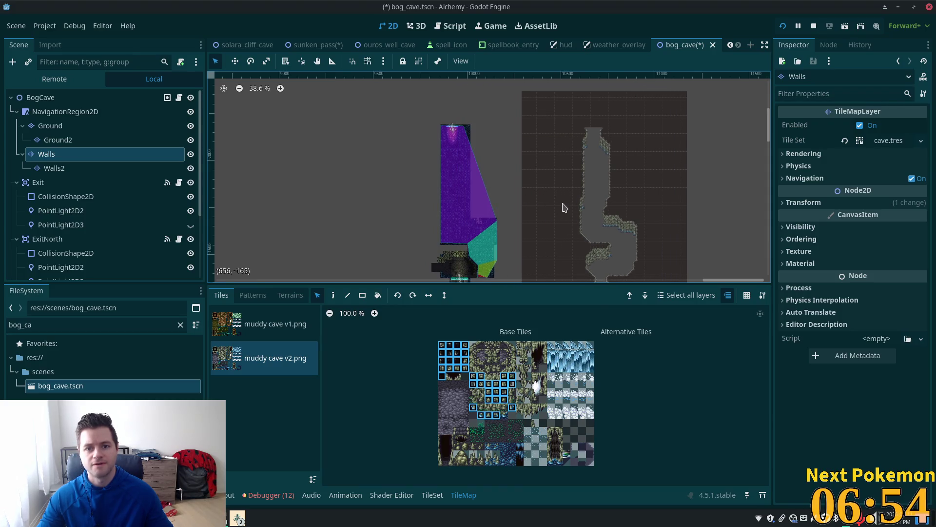
pyautogui.moveTo(565, 208); pyautogui.dragTo(587, 208)
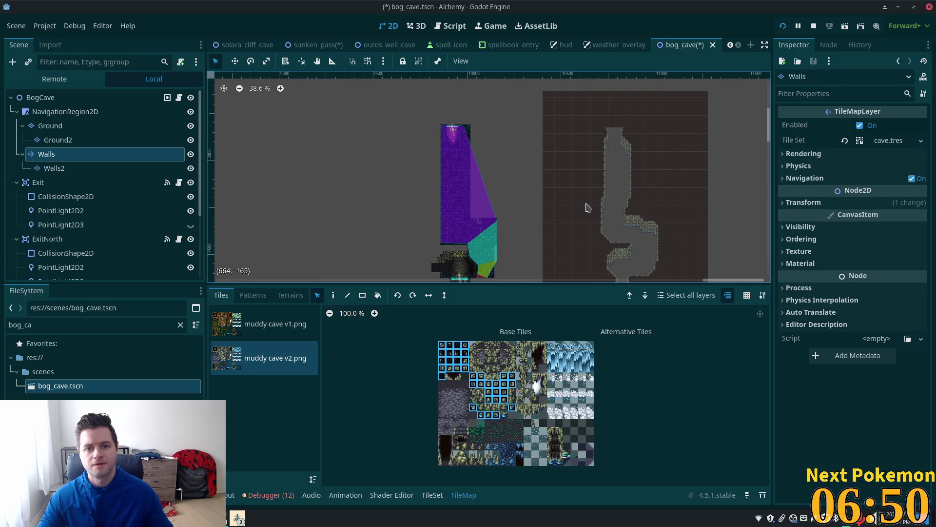
pyautogui.scroll(-1, 562, 213)
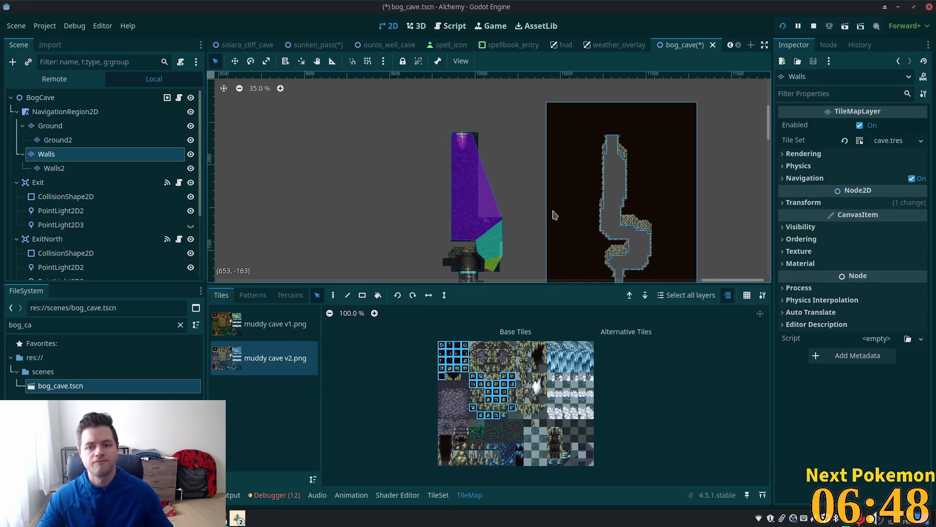
pyautogui.scroll(-3, 554, 215)
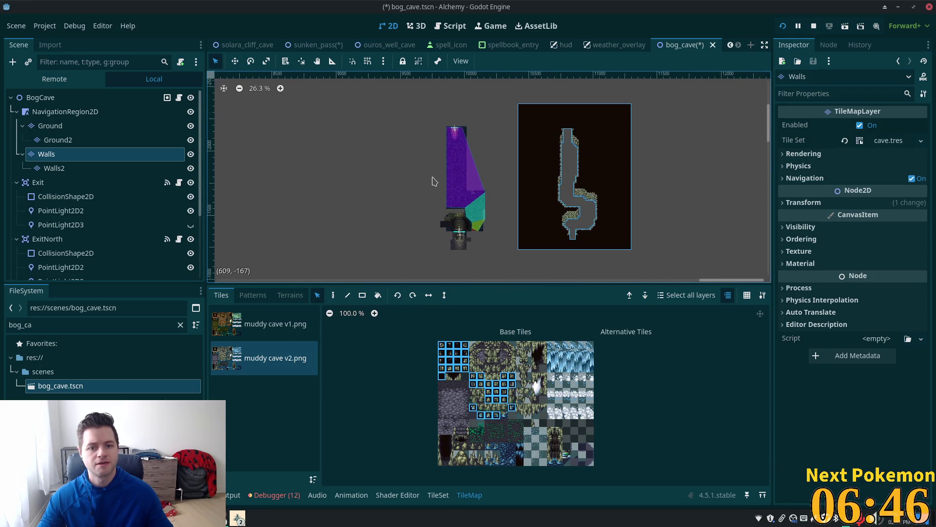
pyautogui.scroll(4, 432, 181)
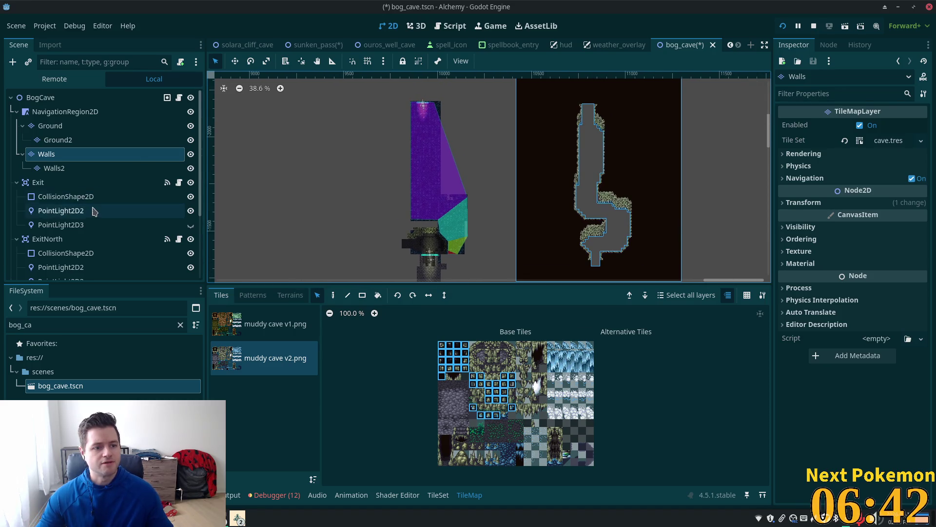
# Step: Delete the ExitNorth warp zone node along with its children
pyautogui.click(48, 239)
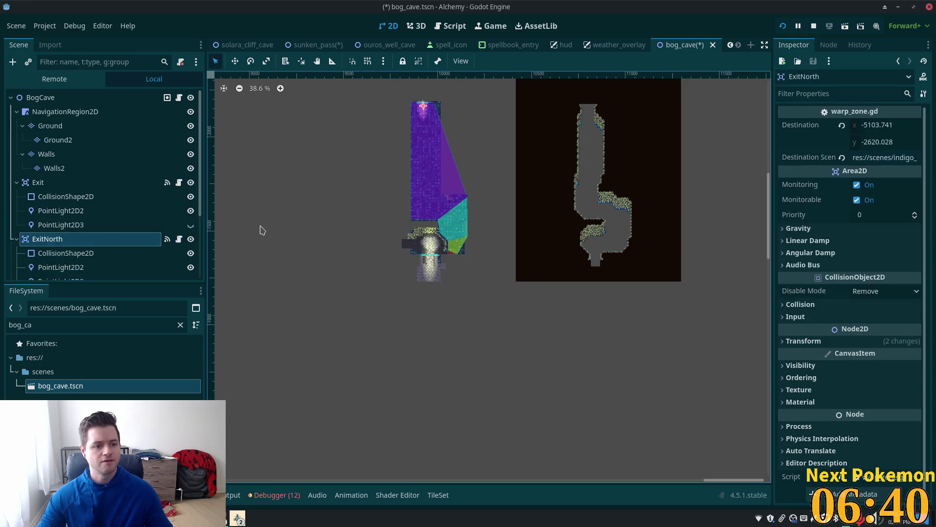
pyautogui.press('Delete')
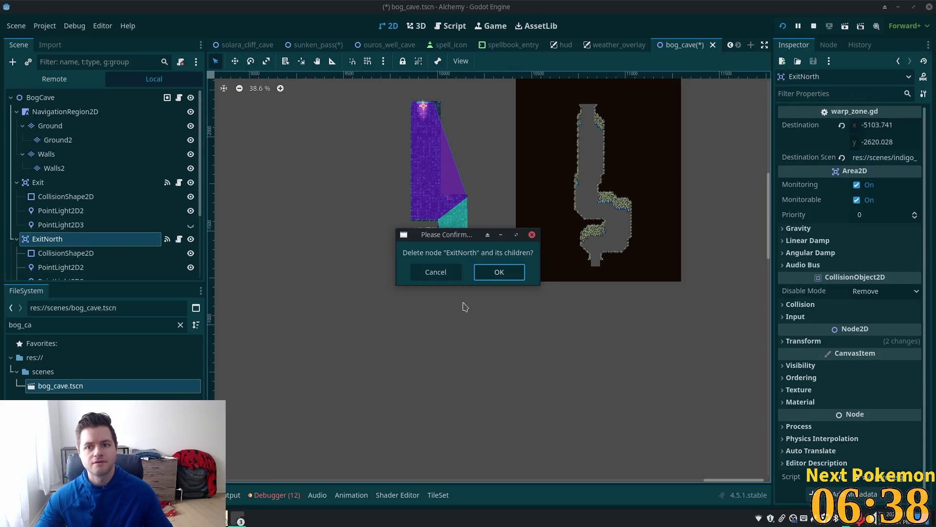
pyautogui.click(498, 271)
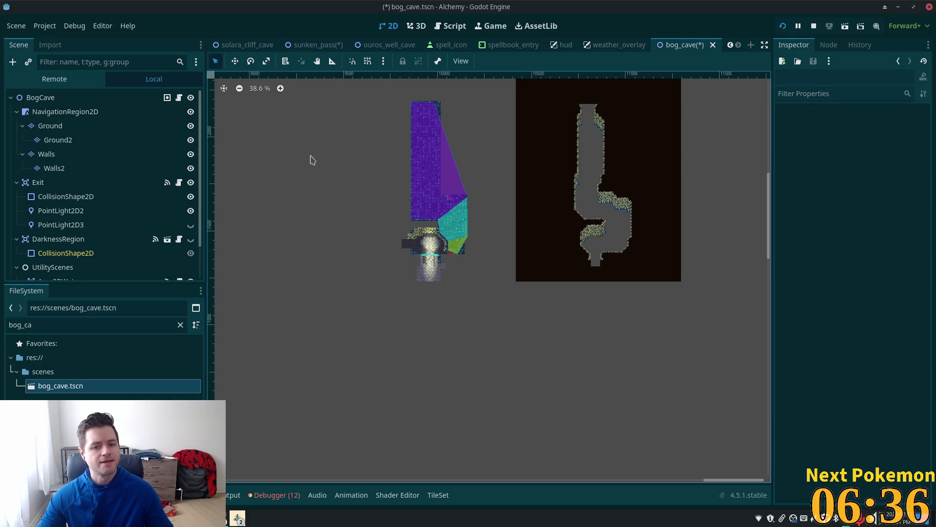
pyautogui.scroll(2, 444, 265)
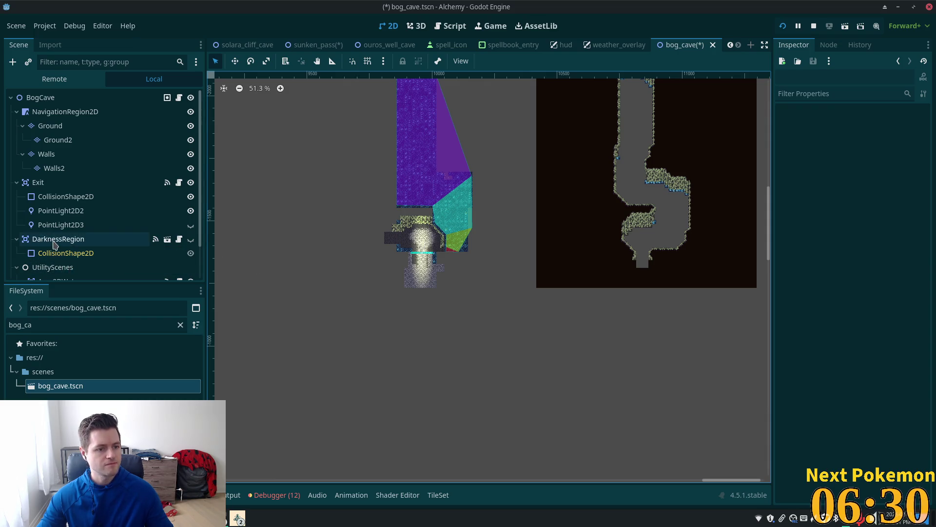
pyautogui.click(93, 182)
# Step: Move the Exit warp zone onto the bottom opening of the shifted cave walls
pyautogui.moveTo(323, 263); pyautogui.dragTo(417, 269)
pyautogui.click(65, 182)
pyautogui.press('w')
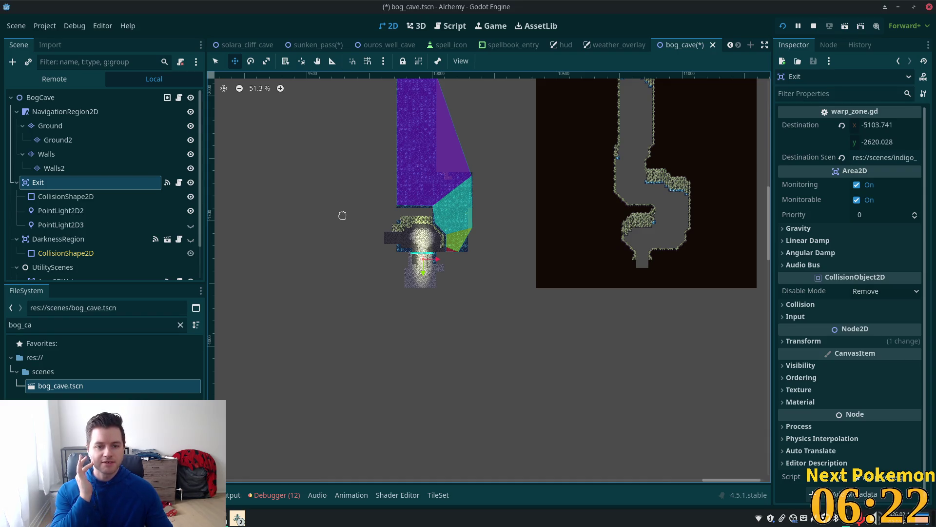
pyautogui.moveTo(368, 243)
pyautogui.mouseDown()
pyautogui.moveTo(620, 269)
pyautogui.moveTo(593, 255)
pyautogui.mouseUp()
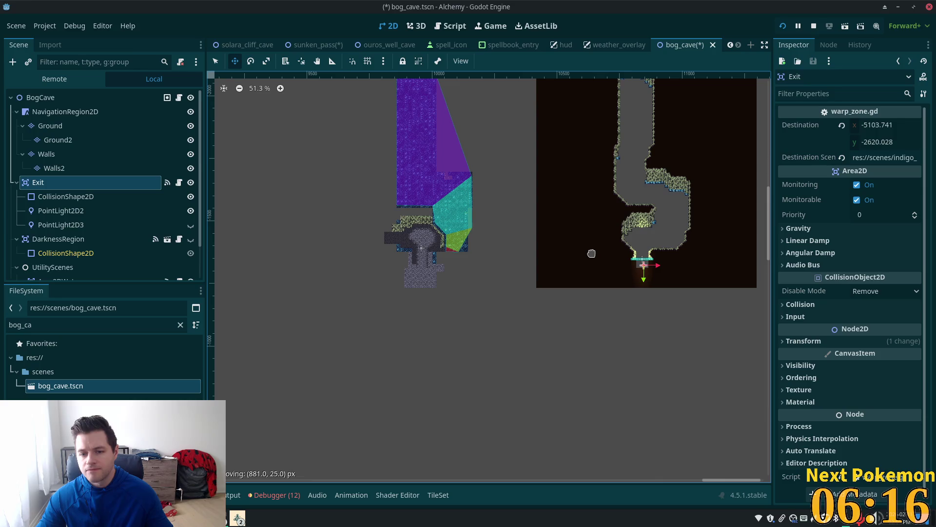
pyautogui.scroll(3, 591, 254)
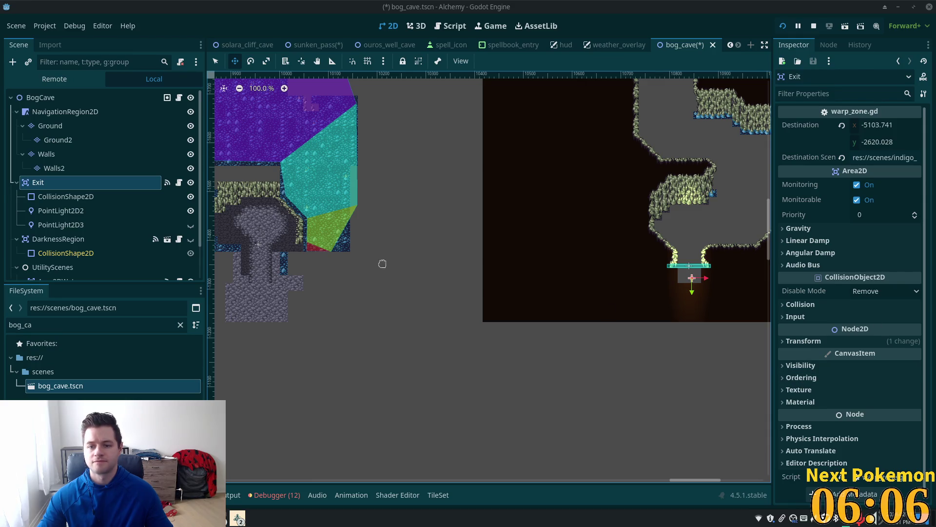
pyautogui.scroll(1, 385, 272)
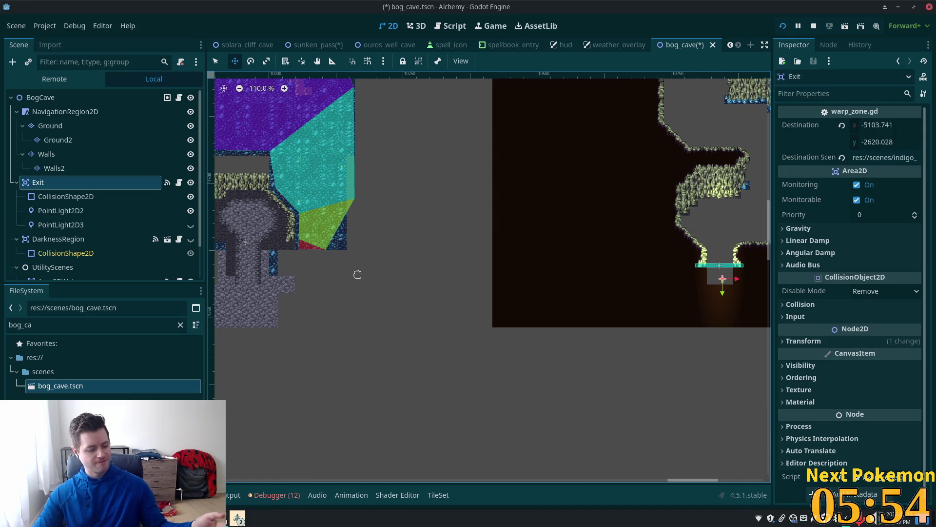
pyautogui.scroll(-5, 383, 282)
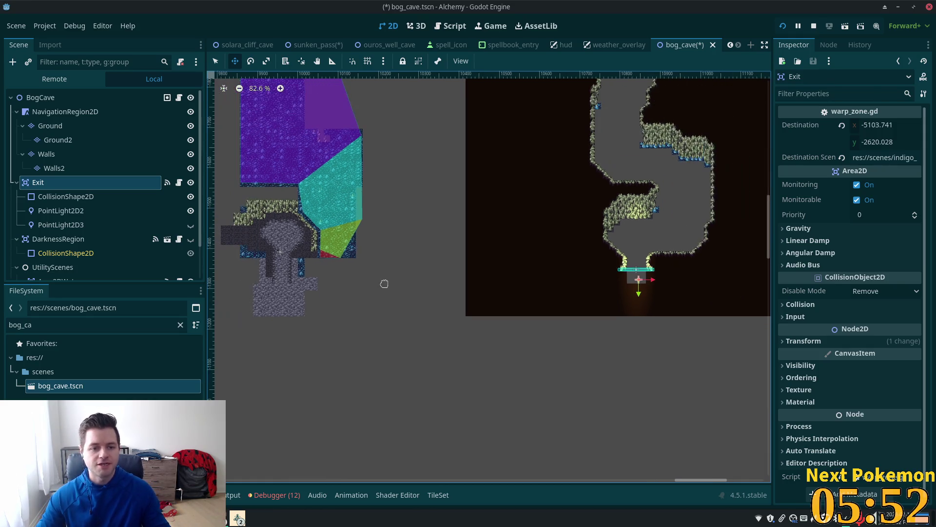
pyautogui.scroll(-4, 447, 329)
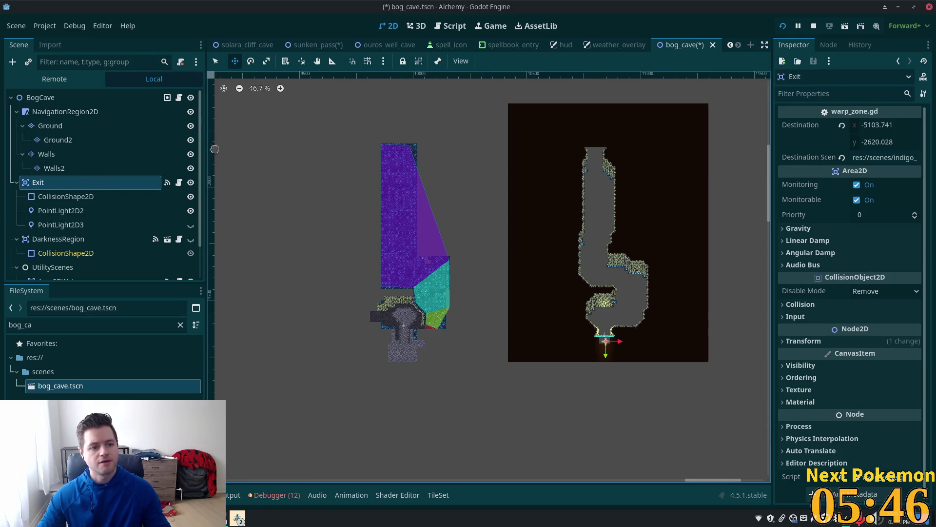
# Step: Erase the leftover Ground layer tiles in the cave's lower part
pyautogui.click(62, 128)
pyautogui.scroll(-1, 335, 204)
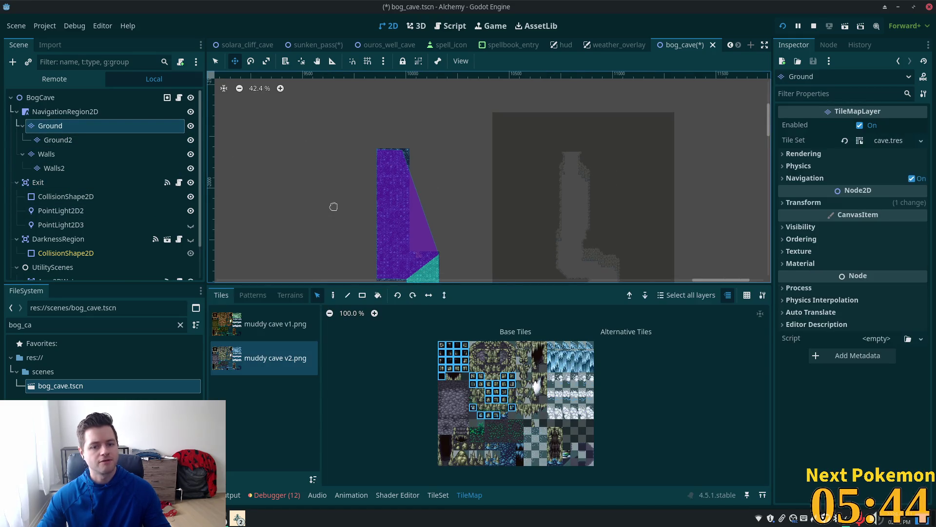
pyautogui.moveTo(334, 204); pyautogui.dragTo(339, 125)
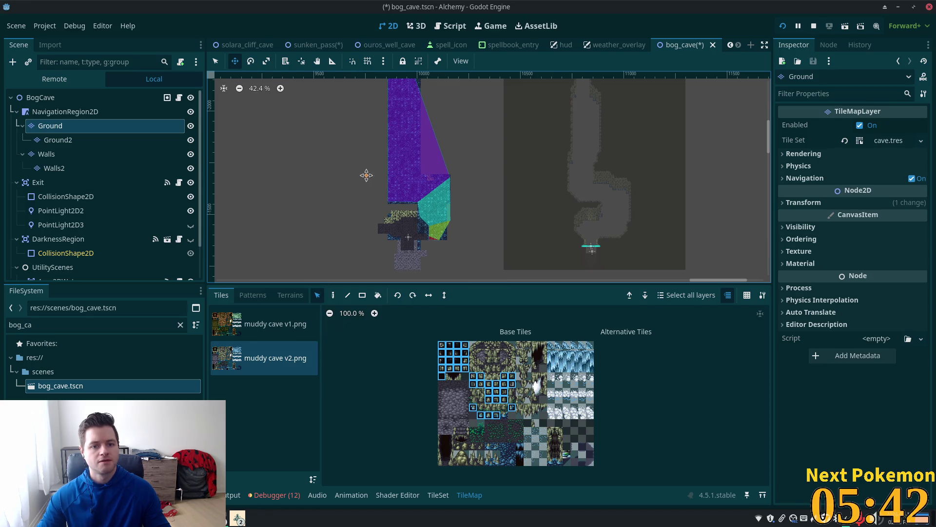
pyautogui.scroll(-1, 366, 177)
pyautogui.press('q')
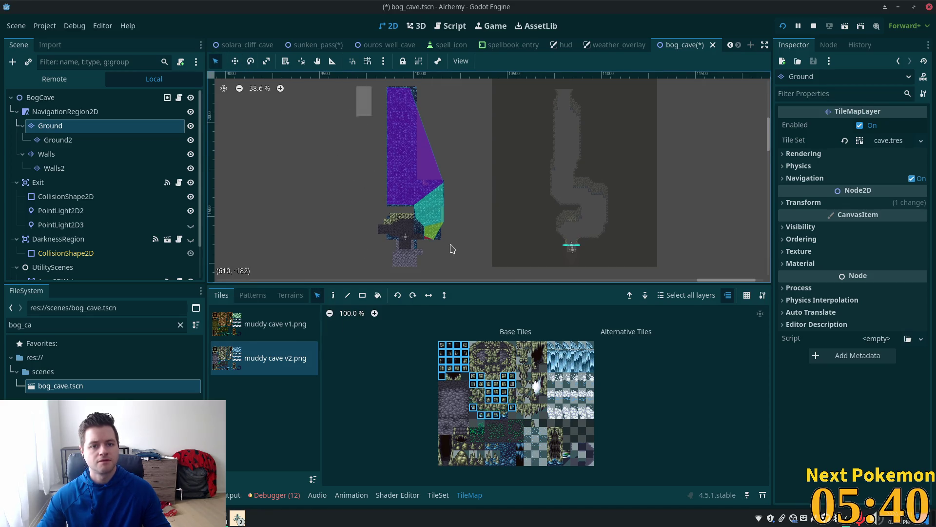
pyautogui.press('Delete')
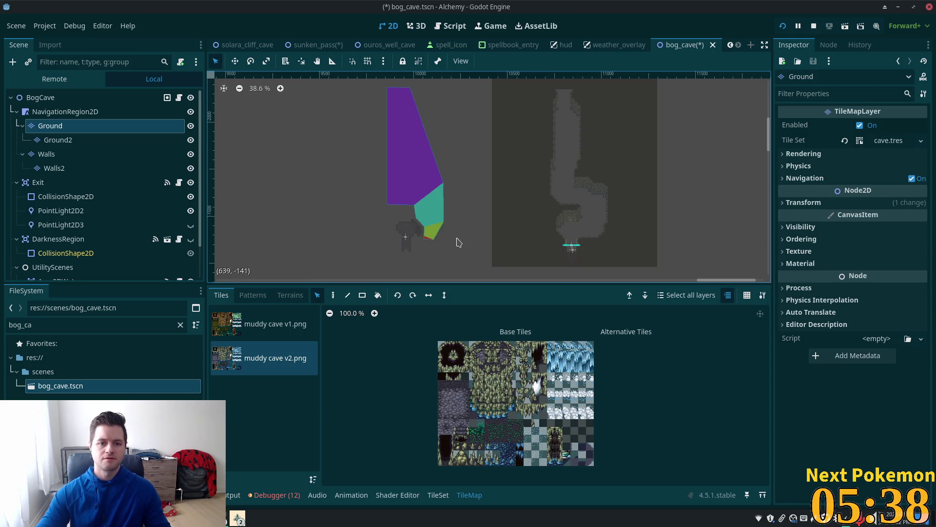
# Step: Box-select and delete the stray Ground2 tiles below the collision polygon
pyautogui.click(59, 140)
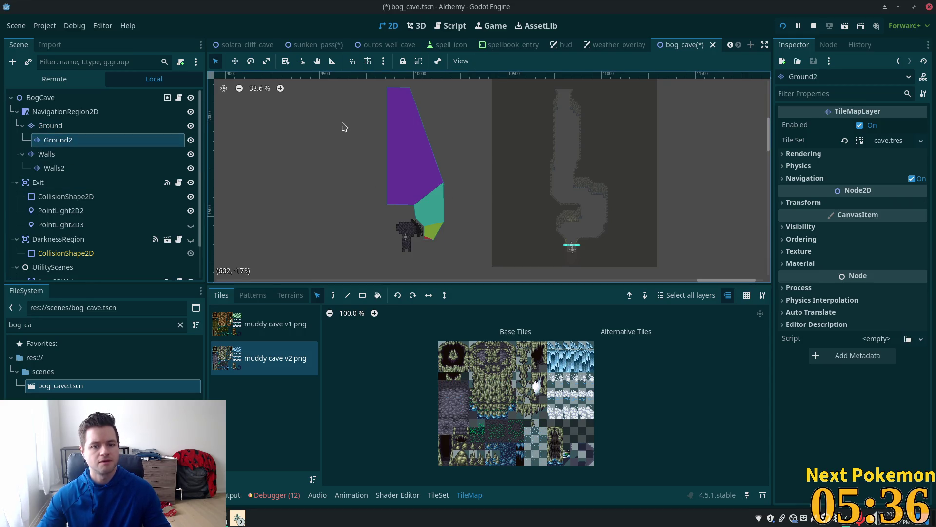
pyautogui.moveTo(347, 86); pyautogui.dragTo(467, 264)
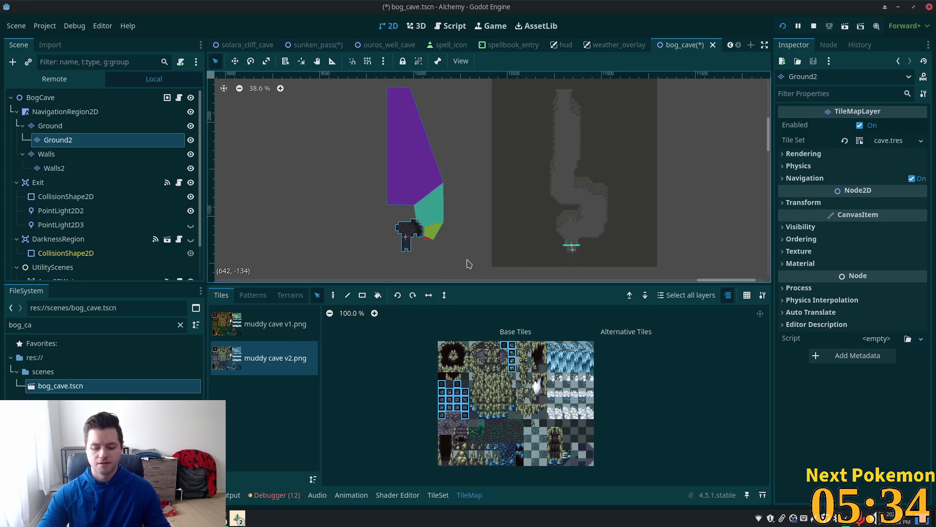
pyautogui.press('Delete')
pyautogui.scroll(-1, 80, 232)
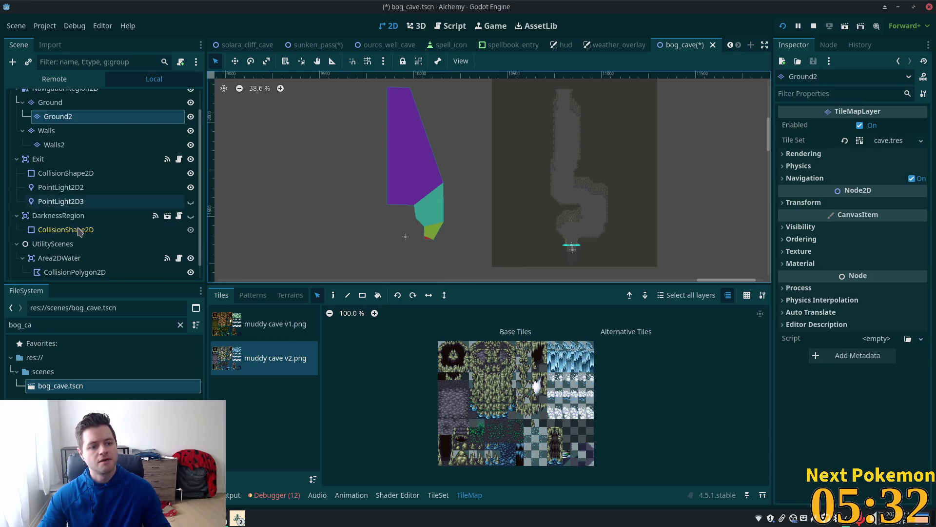
pyautogui.scroll(-1, 78, 270)
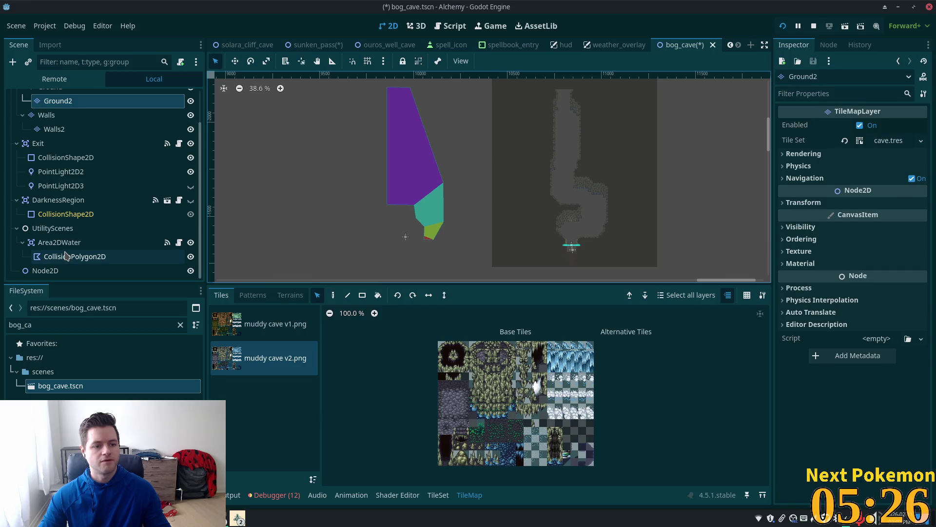
# Step: Revert the Area2DWater CollisionPolygon2D's Polygon to empty; start and cancel deleting the empty Node2D
pyautogui.click(66, 256)
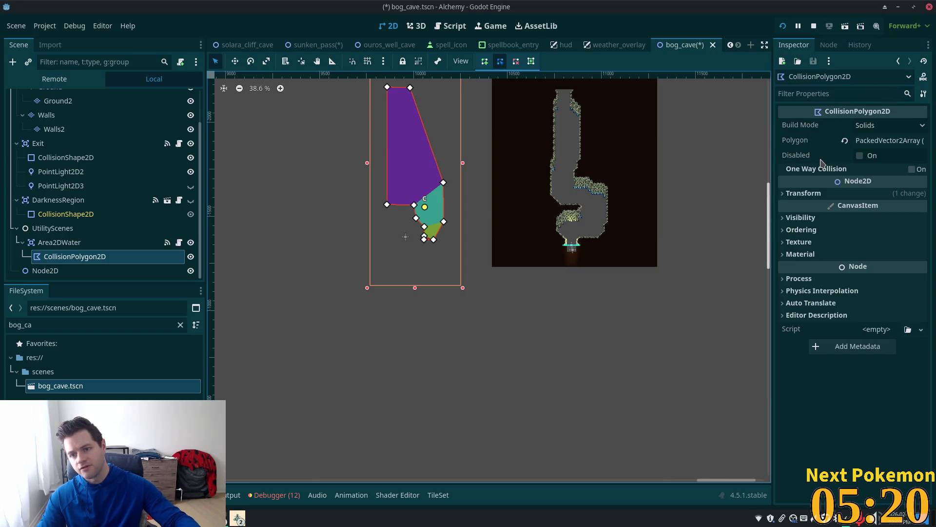
pyautogui.click(845, 141)
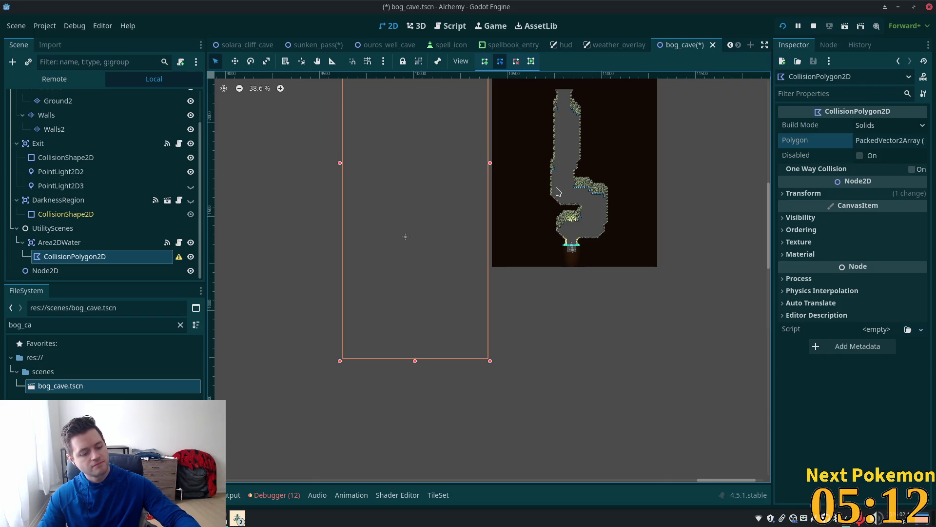
pyautogui.click(61, 271)
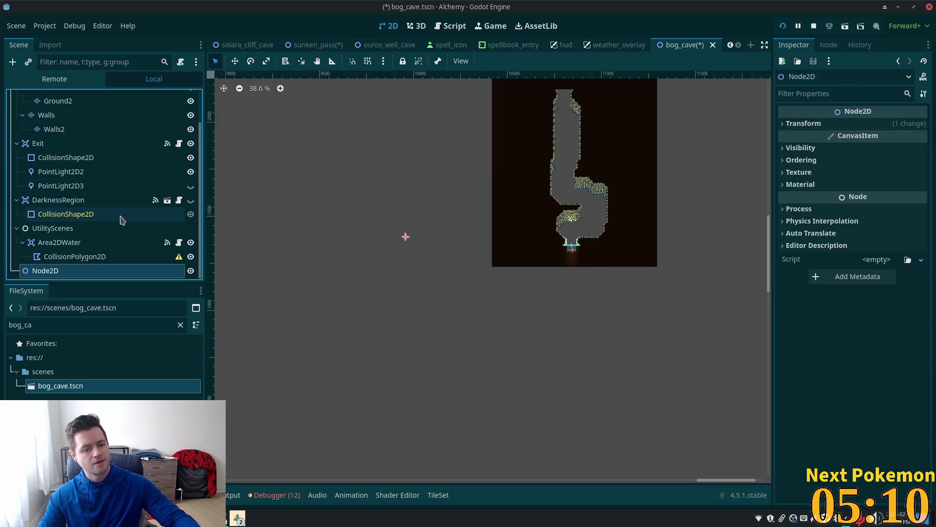
pyautogui.press('Delete')
pyautogui.click(450, 274)
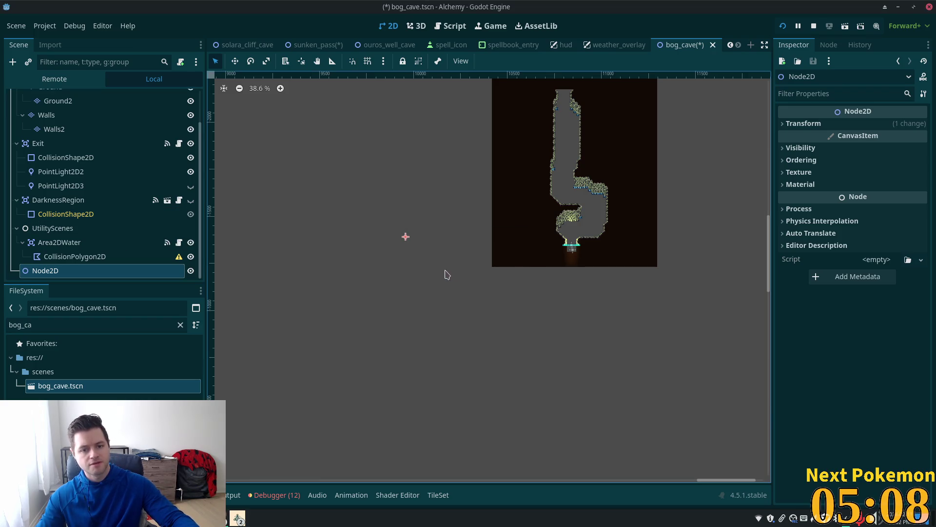
pyautogui.scroll(3, 89, 207)
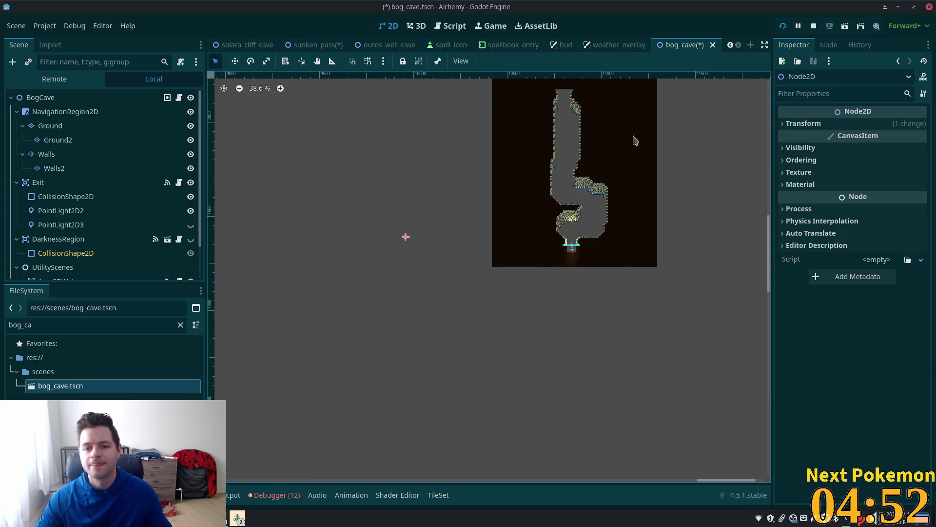
pyautogui.scroll(4, 590, 161)
pyautogui.scroll(-2, 597, 231)
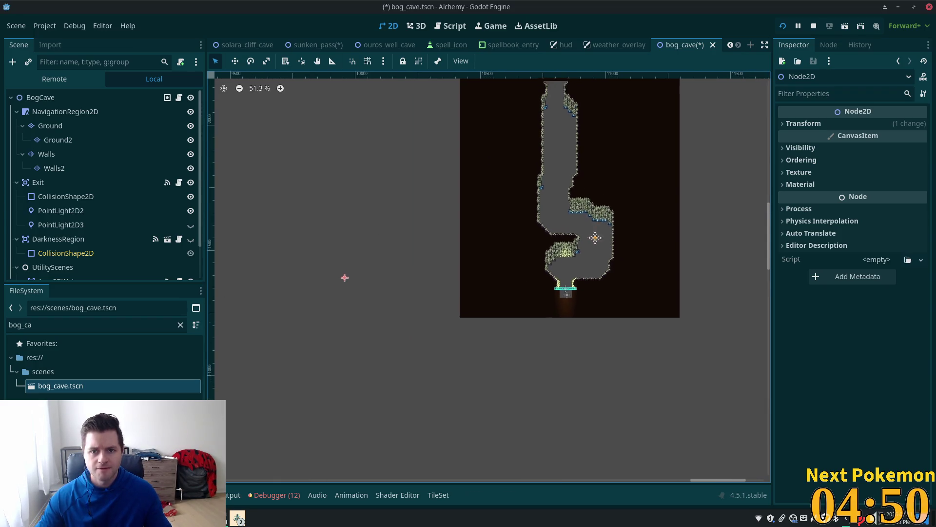
pyautogui.scroll(2, 600, 237)
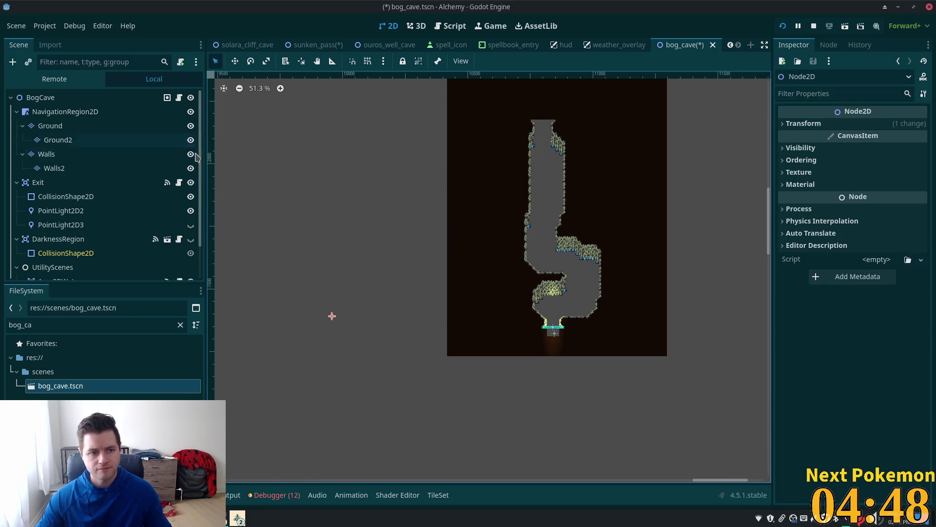
pyautogui.scroll(5, 571, 280)
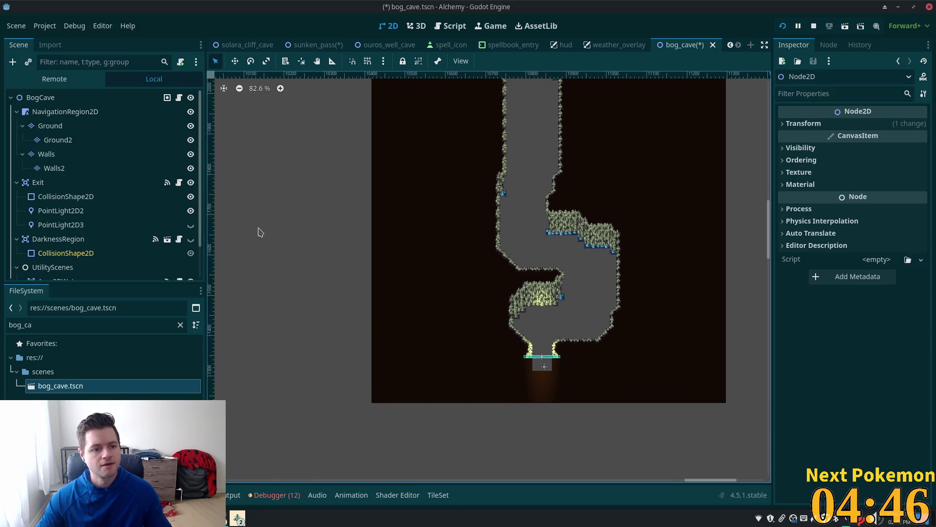
pyautogui.click(55, 169)
# Step: On the Walls layer, Rect-paint a block of floor tiles left of the cave's lower room
pyautogui.click(53, 159)
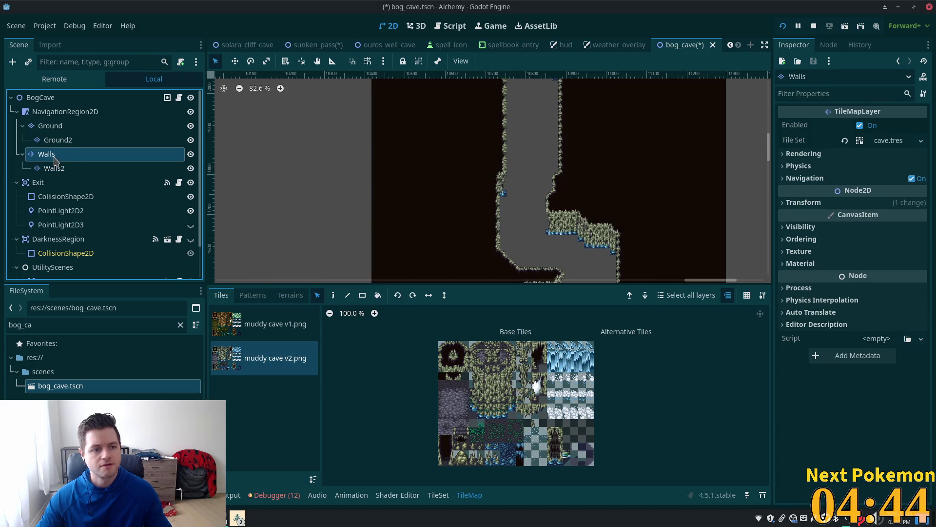
pyautogui.scroll(-4, 418, 146)
pyautogui.scroll(-2, 397, 156)
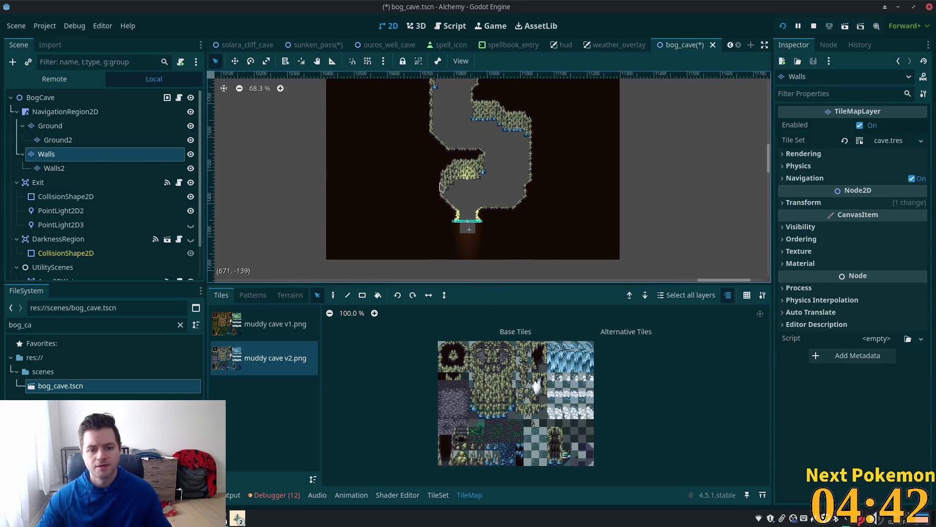
pyautogui.scroll(3, 423, 210)
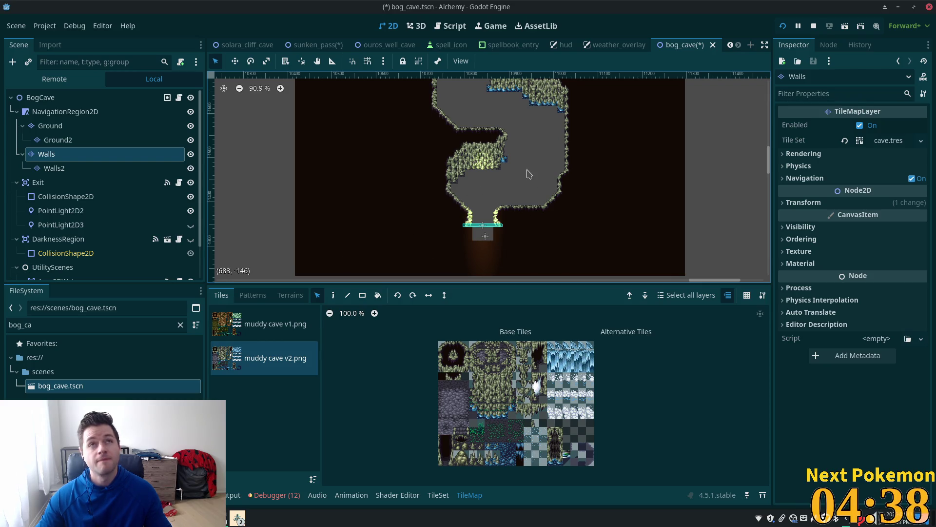
pyautogui.click(362, 295)
pyautogui.moveTo(406, 117); pyautogui.dragTo(608, 199)
pyautogui.moveTo(408, 114)
pyautogui.mouseDown()
pyautogui.moveTo(357, 177)
pyautogui.moveTo(369, 179)
pyautogui.mouseUp()
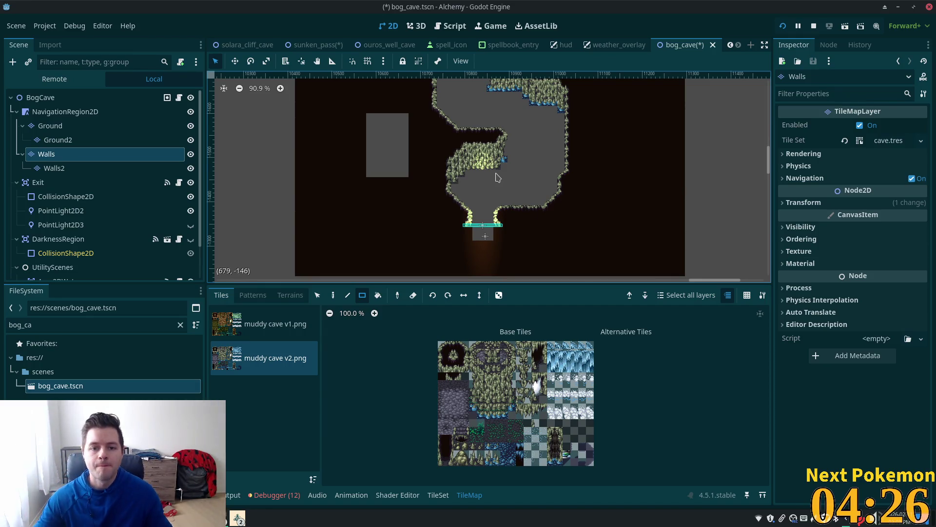
pyautogui.scroll(3, 497, 177)
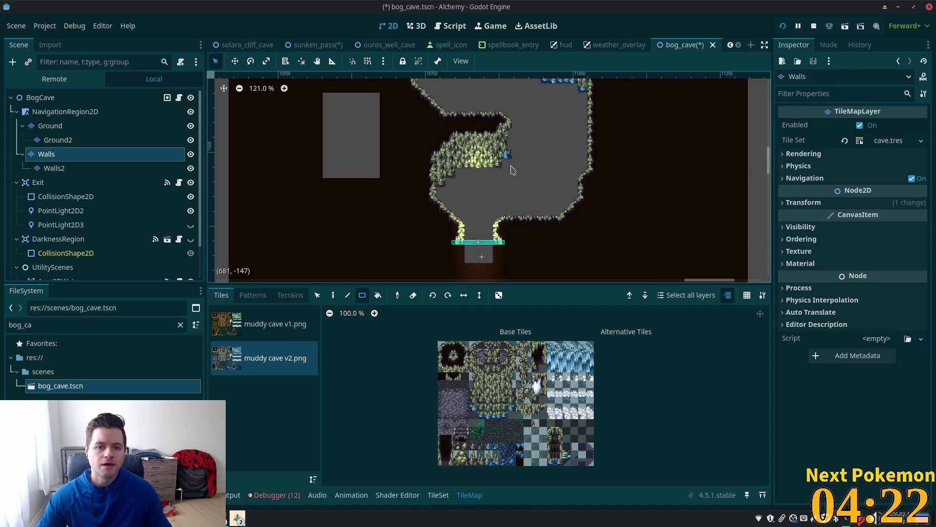
pyautogui.scroll(-10, 629, 205)
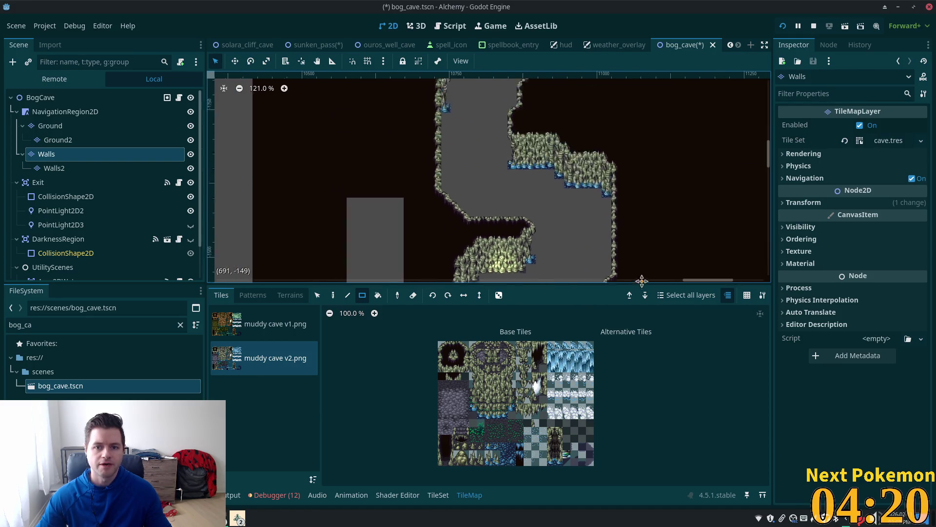
pyautogui.scroll(5, 634, 195)
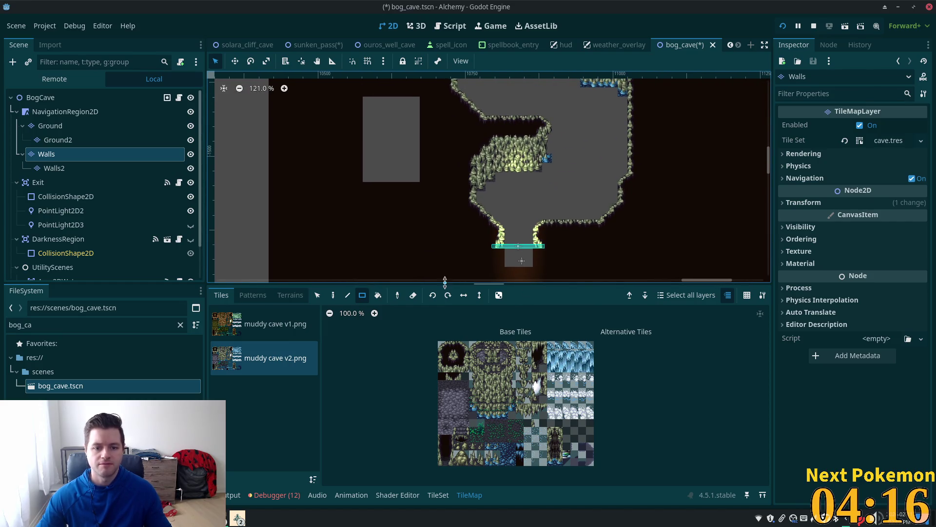
# Step: Save sunken_pass, then close the spell_icon and ouros_well_cave scene tabs
pyautogui.click(307, 45)
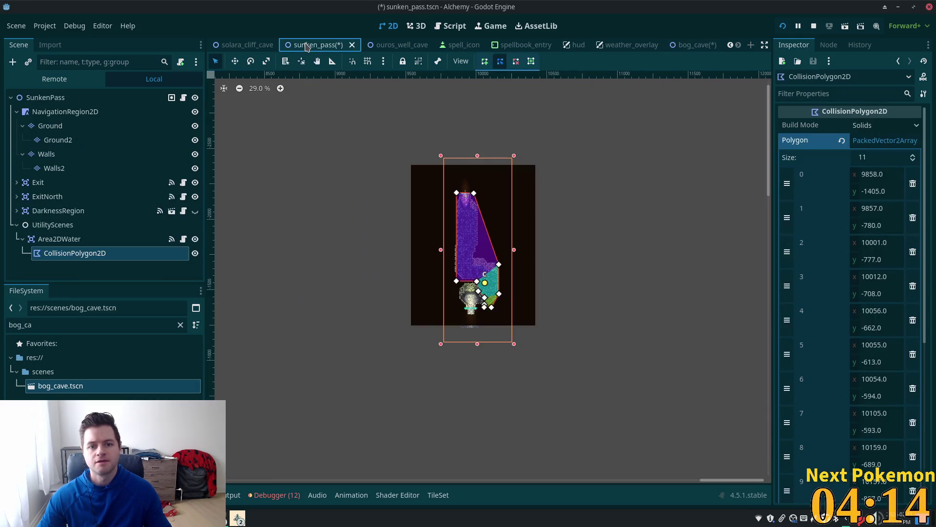
pyautogui.hotkey('ctrl', 's')
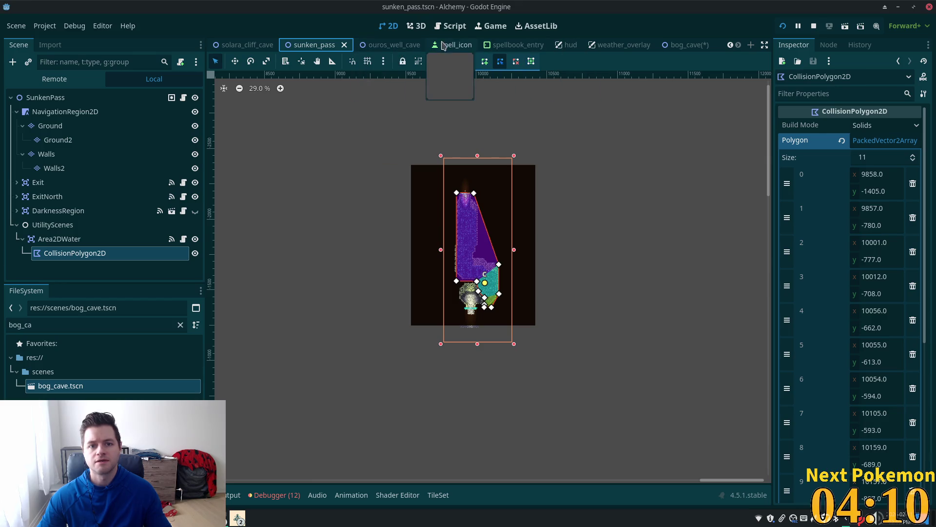
pyautogui.click(470, 48)
pyautogui.click(469, 46)
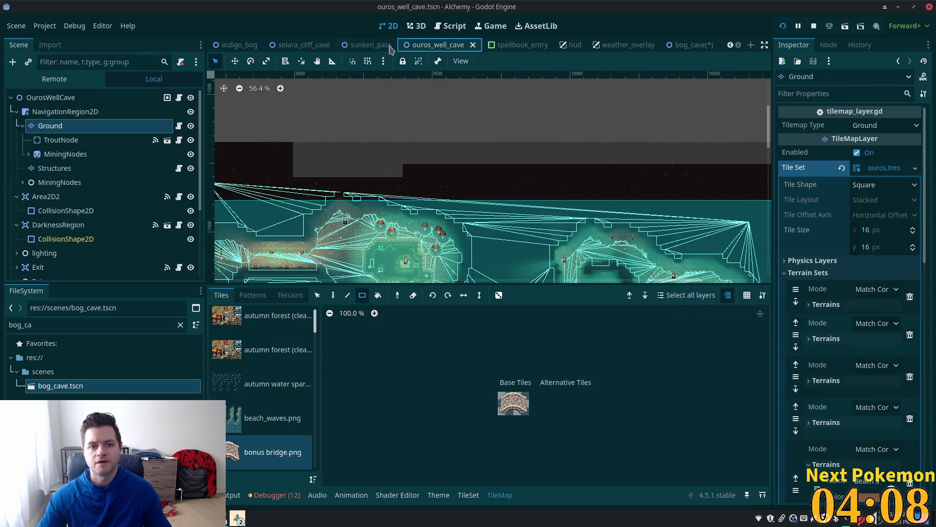
pyautogui.click(473, 45)
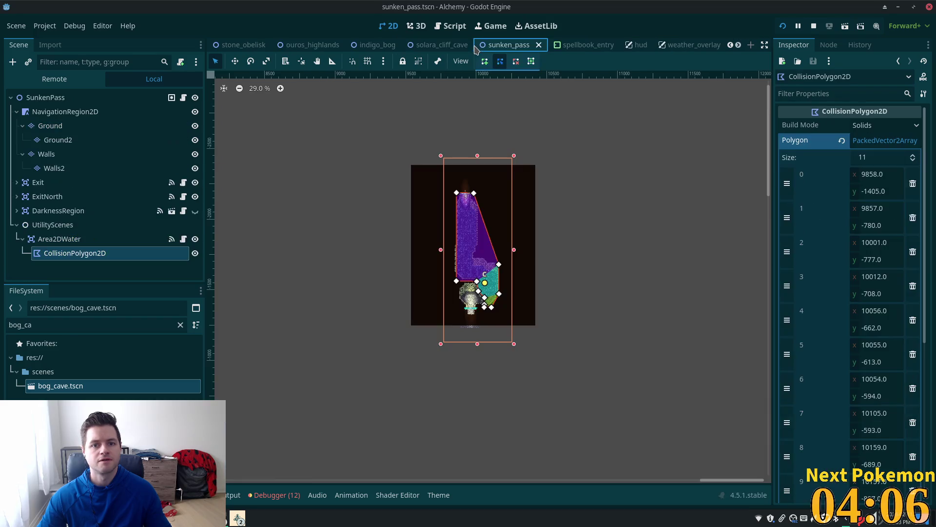
# Step: Close the spellbook_entry, weather_overlay and hud scene tabs
pyautogui.click(613, 49)
pyautogui.click(616, 45)
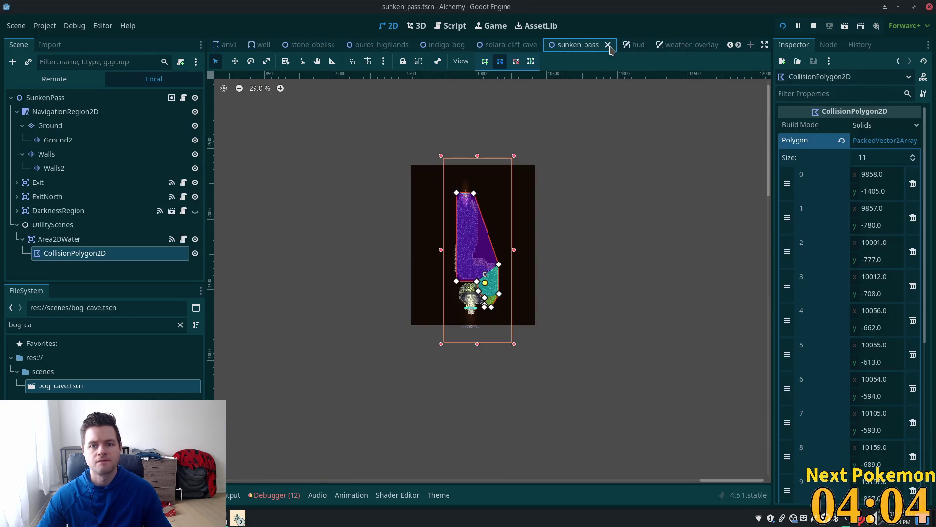
pyautogui.click(658, 47)
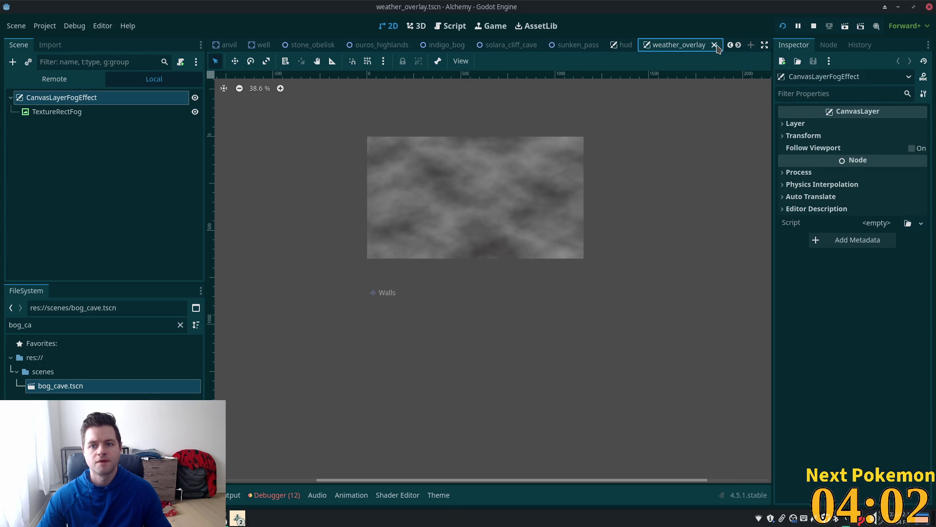
pyautogui.click(715, 45)
pyautogui.click(641, 45)
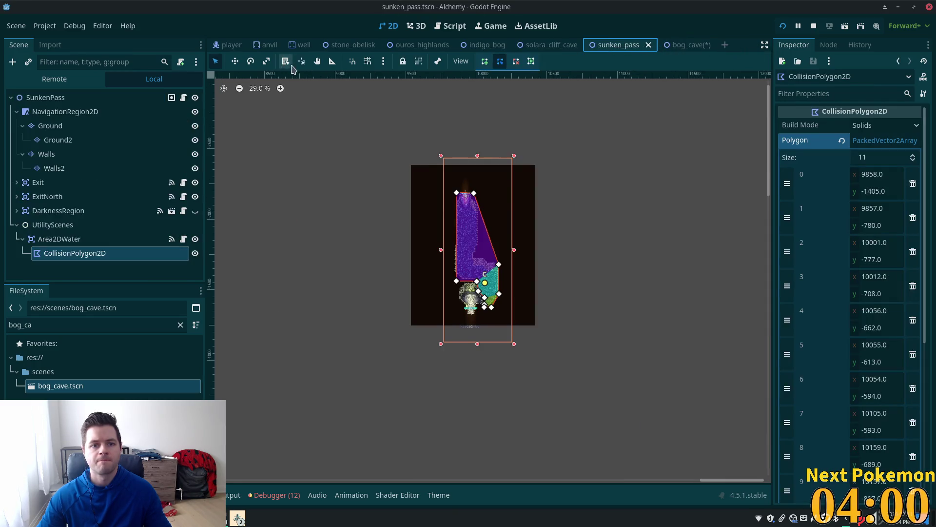
# Step: Look over the indigo_bog level near its cave entrance, then return to bog_cave
pyautogui.click(482, 46)
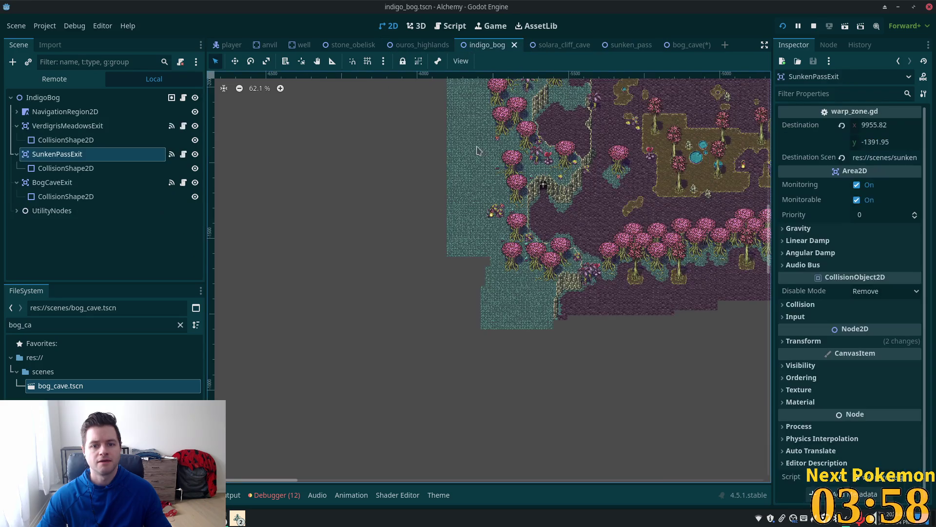
pyautogui.scroll(3, 549, 168)
pyautogui.scroll(3, 536, 205)
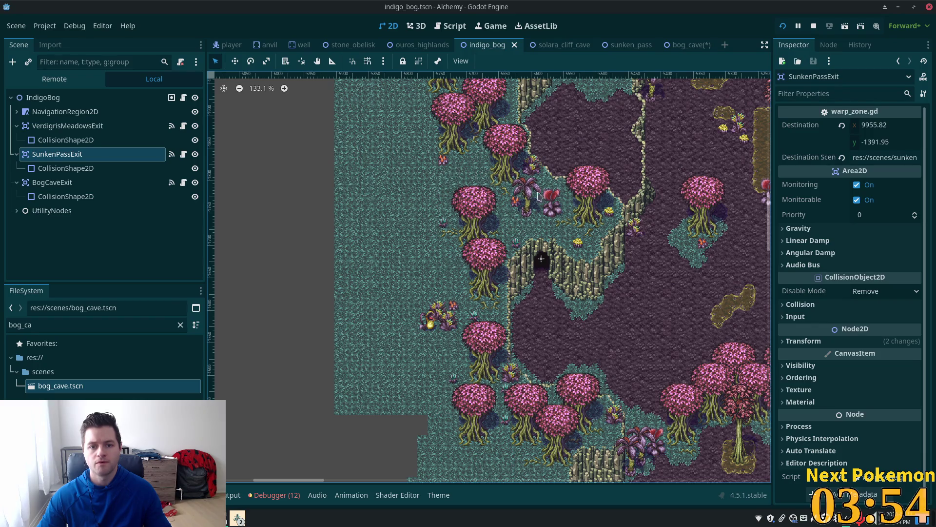
pyautogui.hscroll(5, 537, 198)
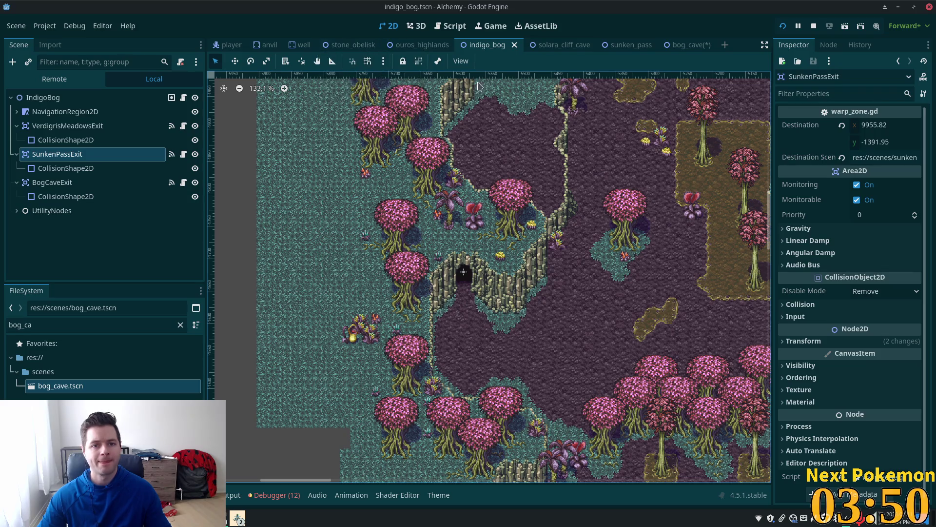
pyautogui.click(674, 46)
# Step: With the tile Select tool, select blocks of wall tiles and drag one toward the room's left
pyautogui.scroll(4, 589, 158)
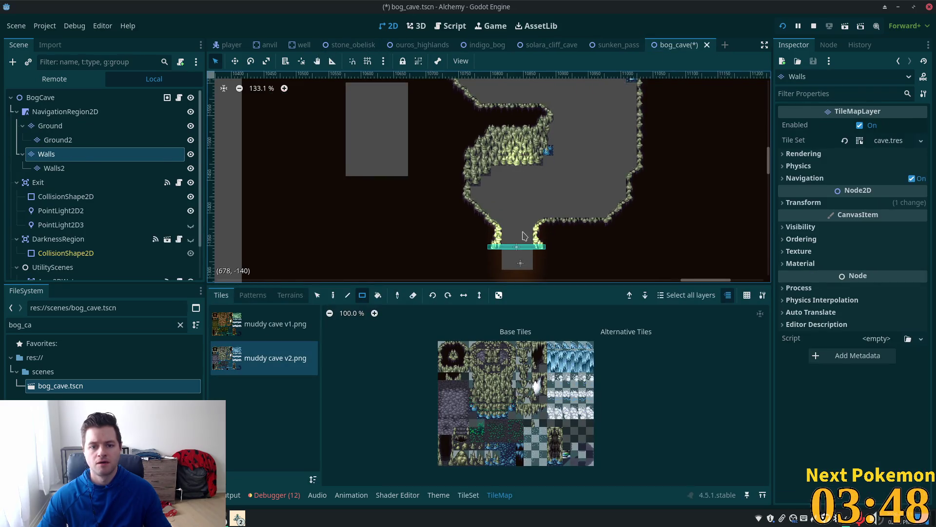
pyautogui.scroll(5, 519, 167)
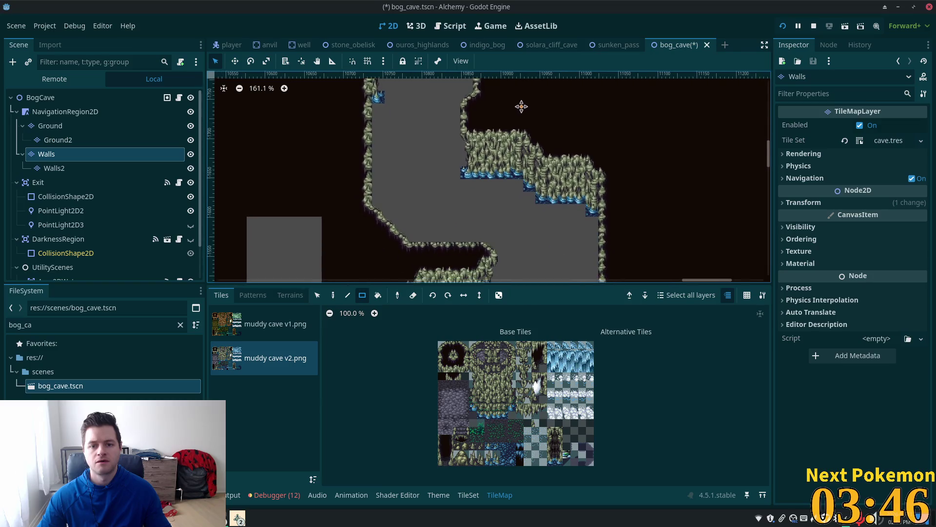
pyautogui.scroll(-1, 517, 122)
pyautogui.click(317, 295)
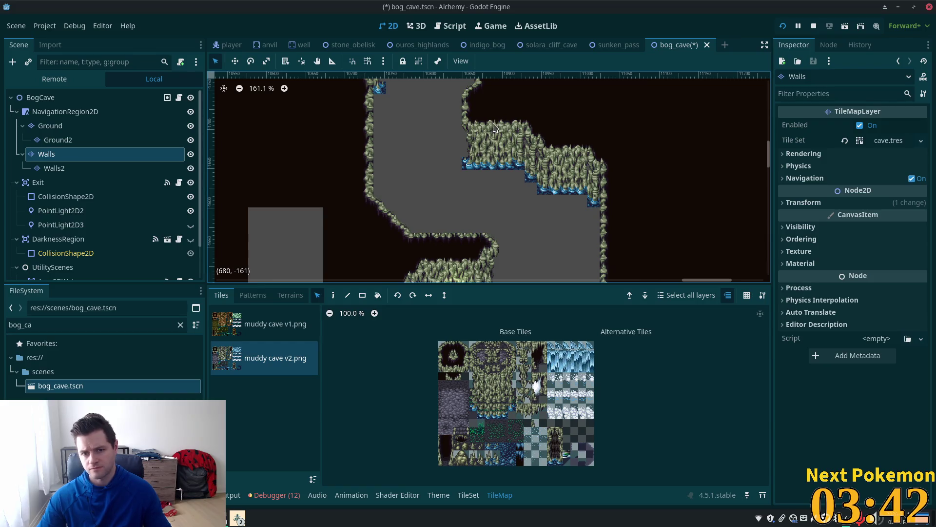
pyautogui.moveTo(483, 120)
pyautogui.mouseDown()
pyautogui.moveTo(622, 242)
pyautogui.moveTo(620, 210)
pyautogui.mouseUp()
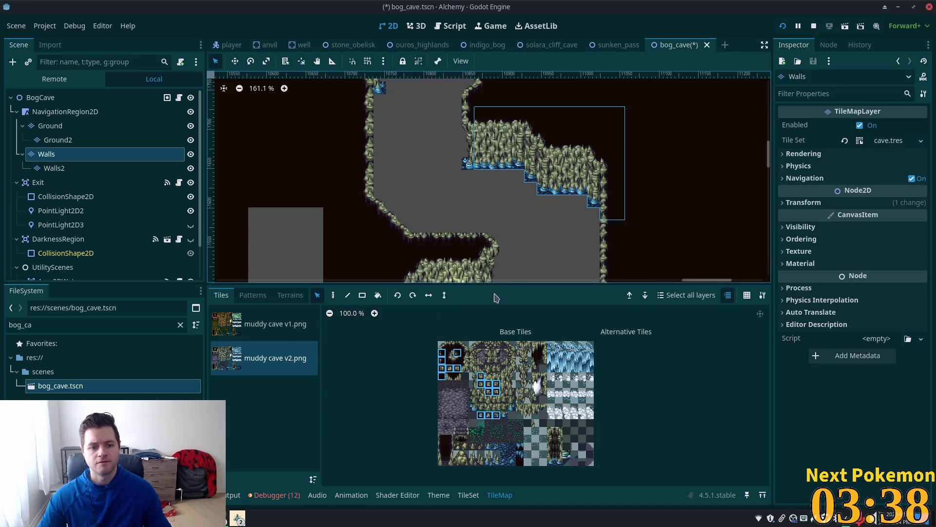
pyautogui.scroll(-5, 488, 185)
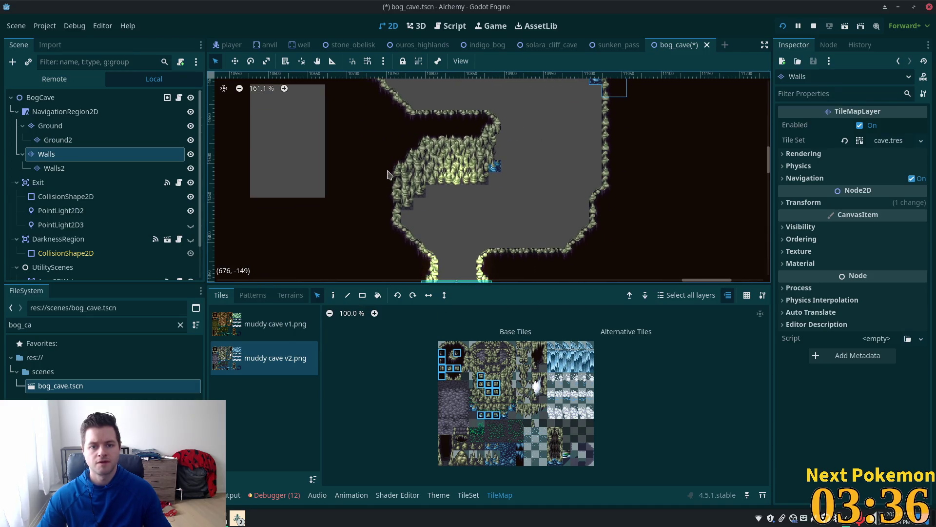
pyautogui.scroll(-5, 329, 175)
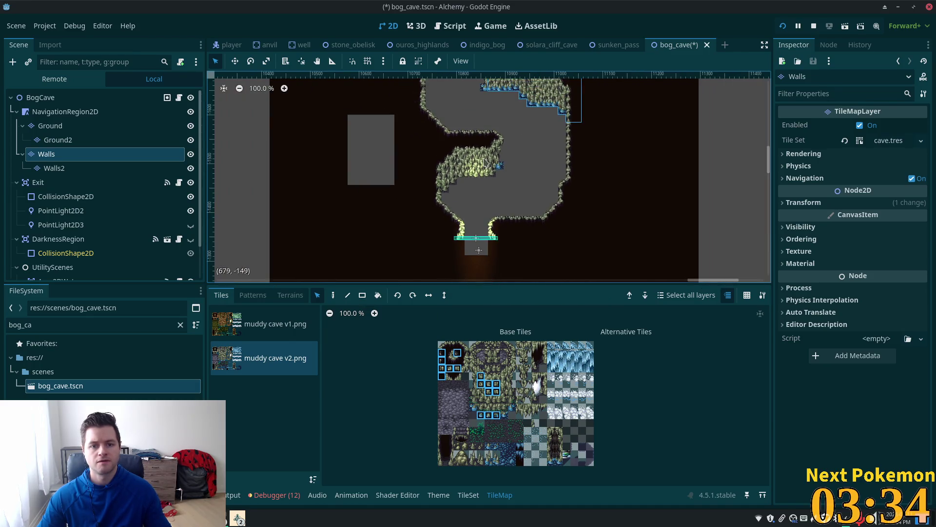
pyautogui.moveTo(501, 136)
pyautogui.mouseDown()
pyautogui.moveTo(479, 163)
pyautogui.moveTo(400, 210)
pyautogui.mouseUp()
pyautogui.moveTo(511, 142); pyautogui.dragTo(413, 201)
pyautogui.moveTo(481, 166)
pyautogui.mouseDown()
pyautogui.moveTo(393, 164)
pyautogui.moveTo(268, 187)
pyautogui.mouseUp()
pyautogui.hscroll(-5, 381, 146)
pyautogui.moveTo(380, 190); pyautogui.dragTo(322, 191)
pyautogui.scroll(5, 661, 122)
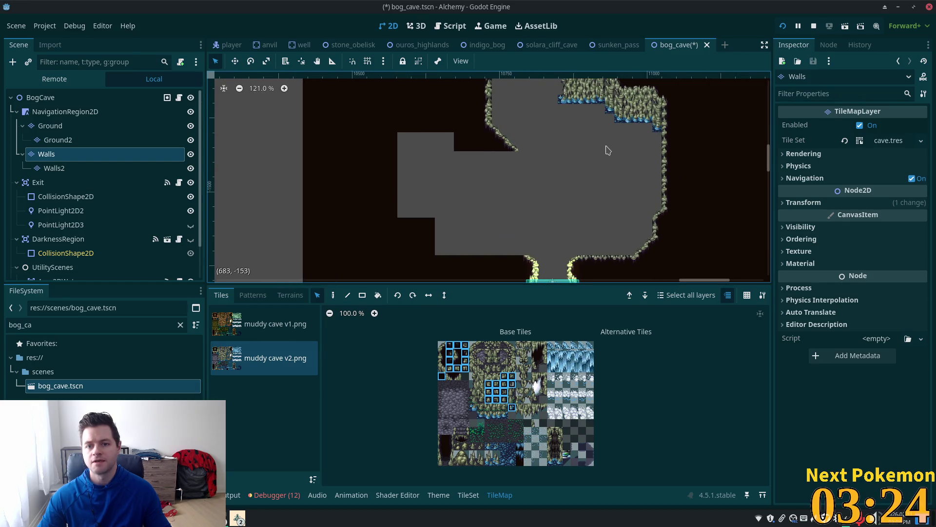
# Step: Cut the upper-right corner wall block and paste it into the room's middle
pyautogui.moveTo(527, 123)
pyautogui.mouseDown()
pyautogui.moveTo(637, 197)
pyautogui.moveTo(637, 217)
pyautogui.mouseUp()
pyautogui.scroll(-3, 546, 204)
pyautogui.hscroll(3, 498, 201)
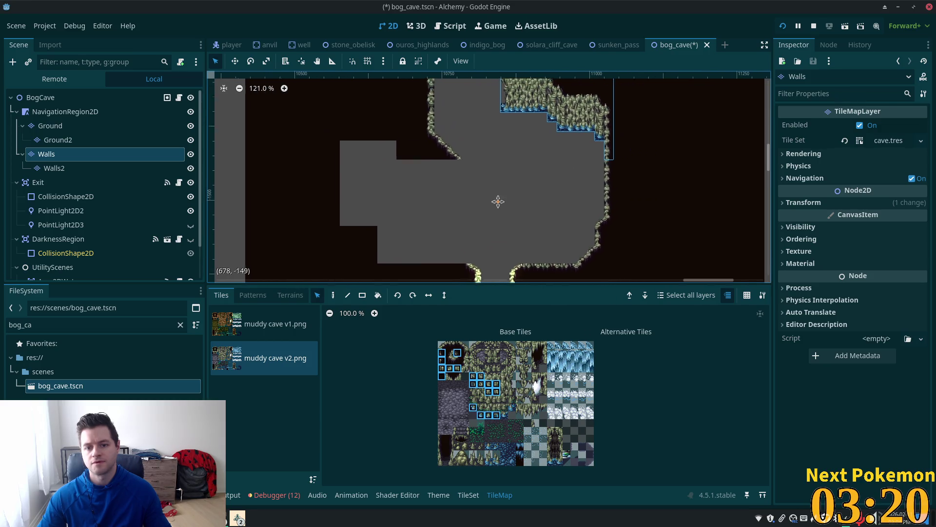
pyautogui.moveTo(633, 198)
pyautogui.mouseDown()
pyautogui.moveTo(506, 84)
pyautogui.moveTo(493, 81)
pyautogui.moveTo(487, 95)
pyautogui.mouseUp()
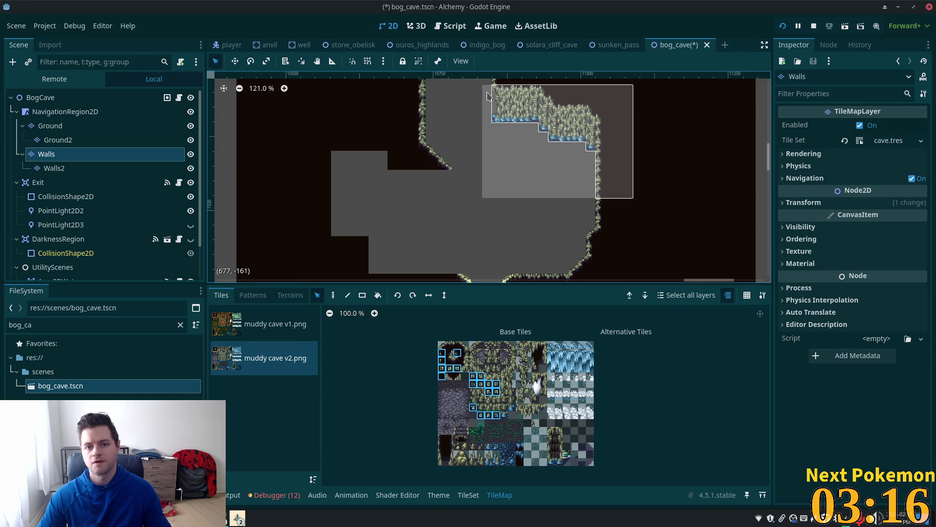
pyautogui.hotkey('ctrl', 'x')
pyautogui.hotkey('ctrl', 'v')
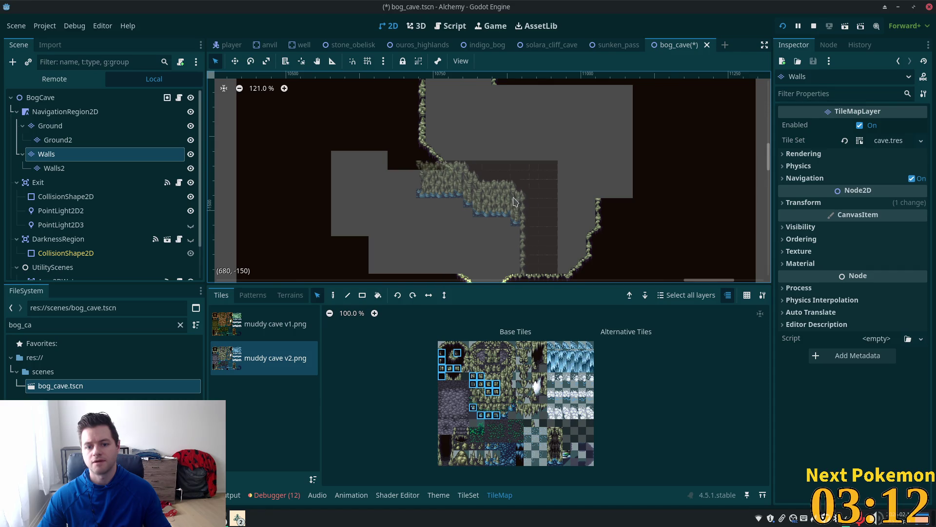
pyautogui.click(514, 201)
pyautogui.scroll(8, 638, 196)
pyautogui.scroll(1, 610, 366)
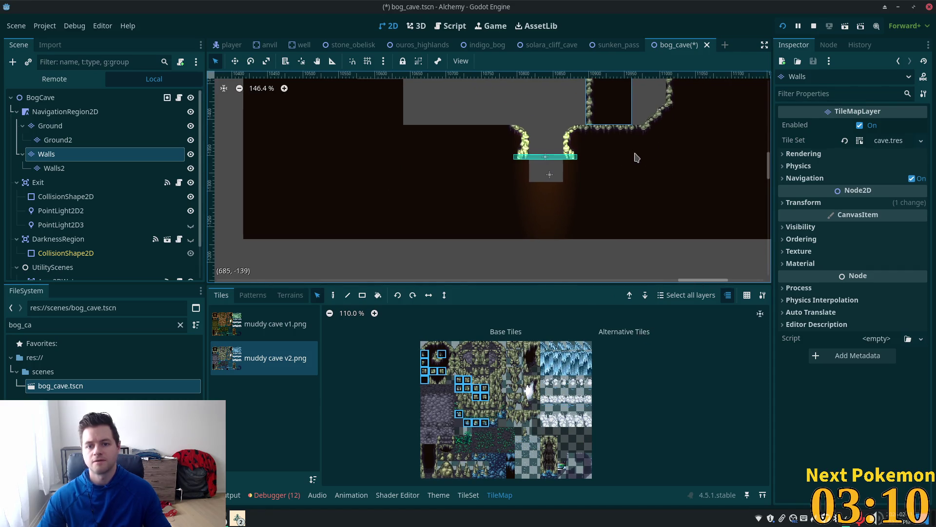
# Step: Paint dark cave tiles onto the ledge cells right of the exit passage
pyautogui.scroll(2, 598, 256)
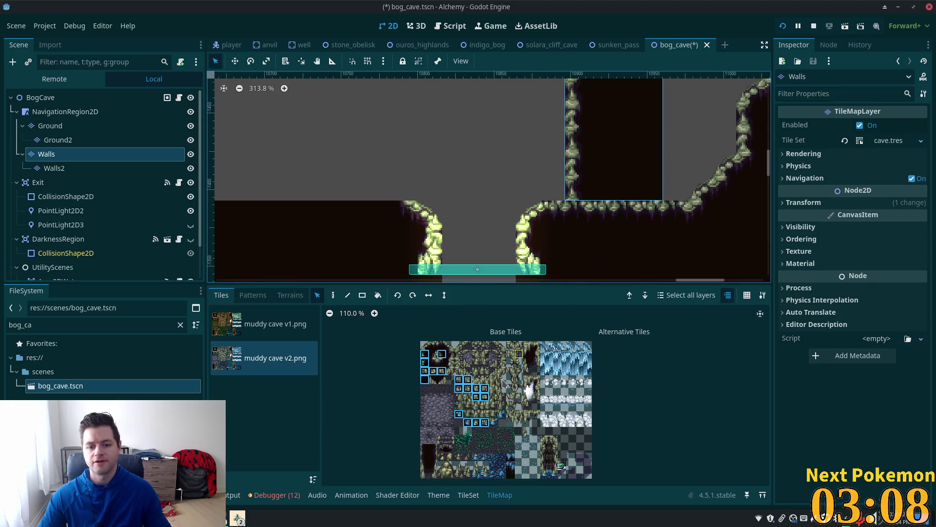
pyautogui.scroll(5, 453, 375)
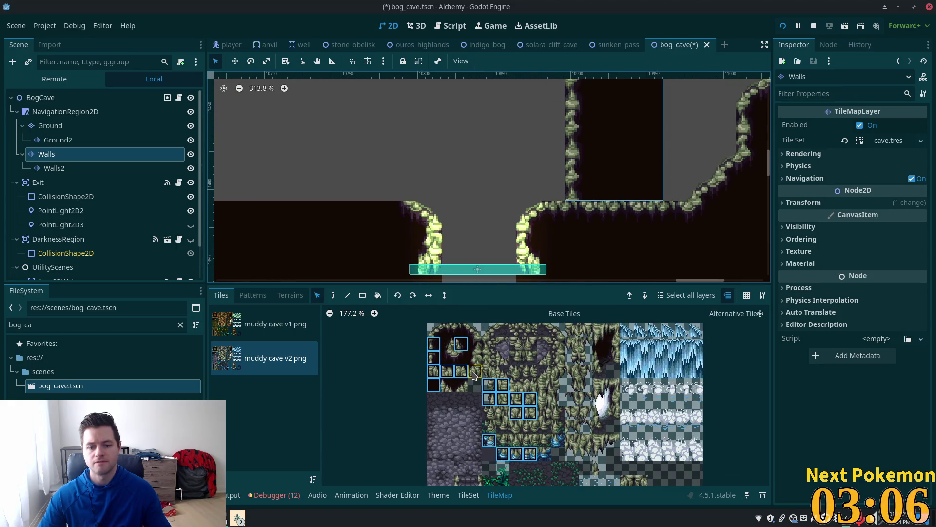
pyautogui.click(434, 330)
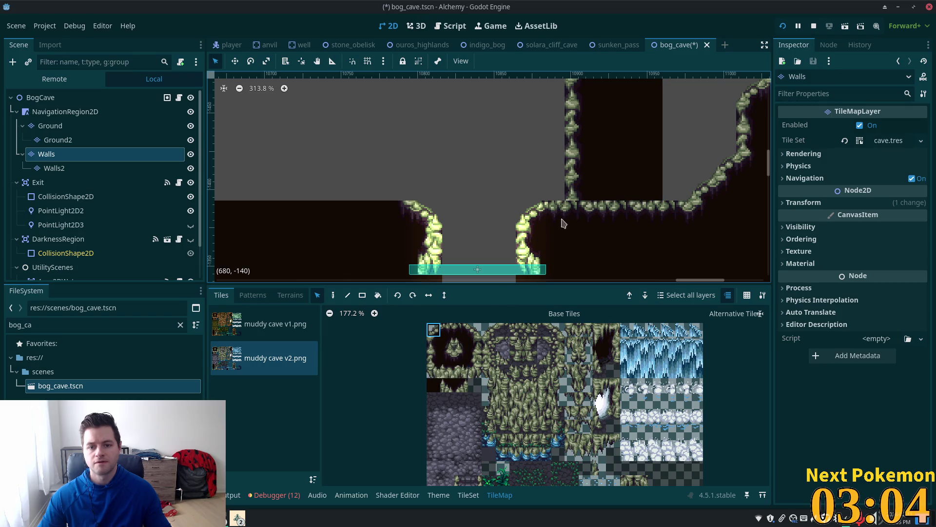
pyautogui.press('d')
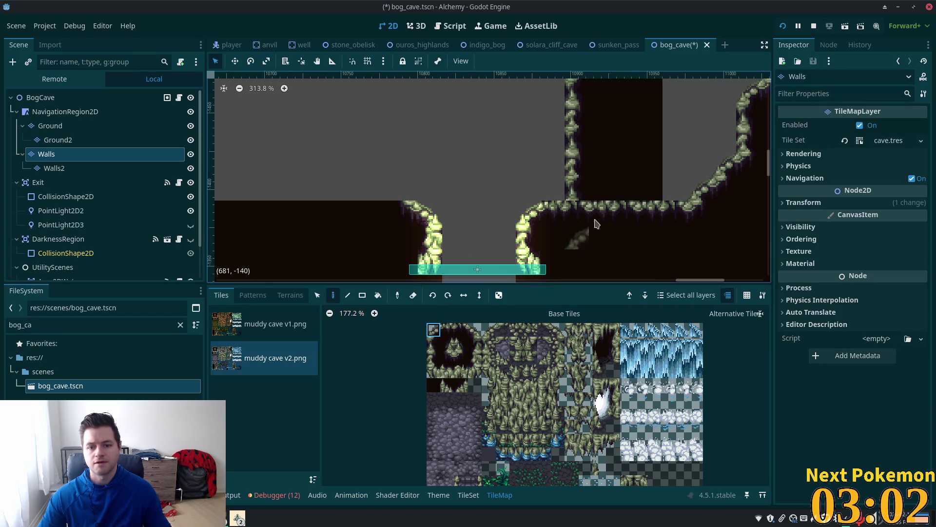
pyautogui.click(563, 195)
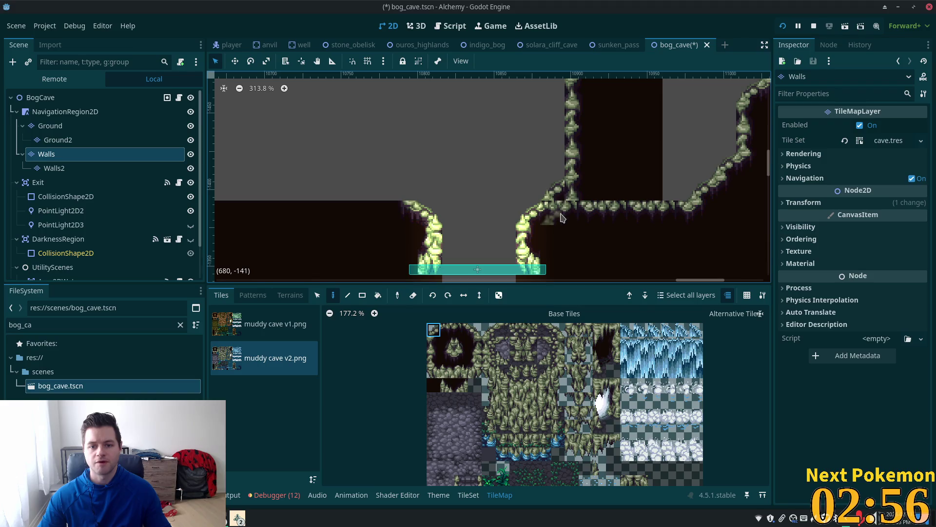
pyautogui.click(434, 385)
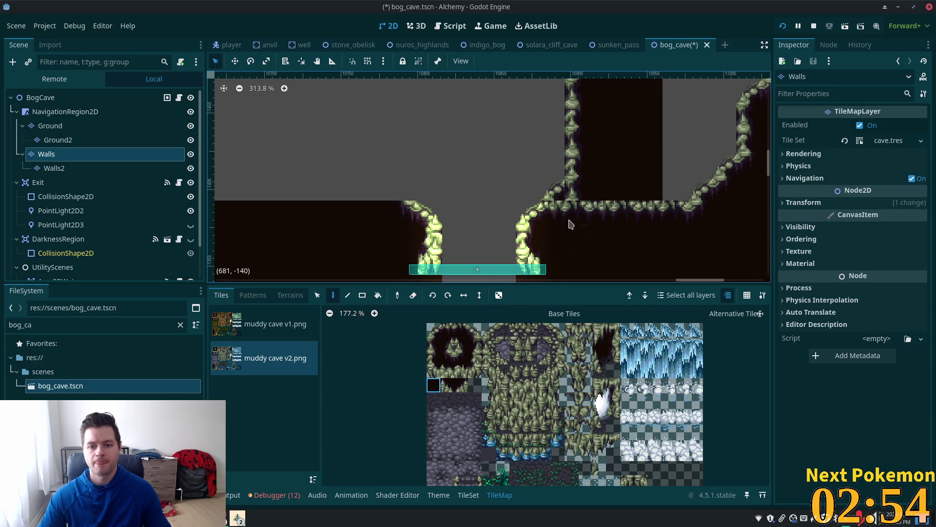
pyautogui.click(568, 207)
pyautogui.click(561, 212)
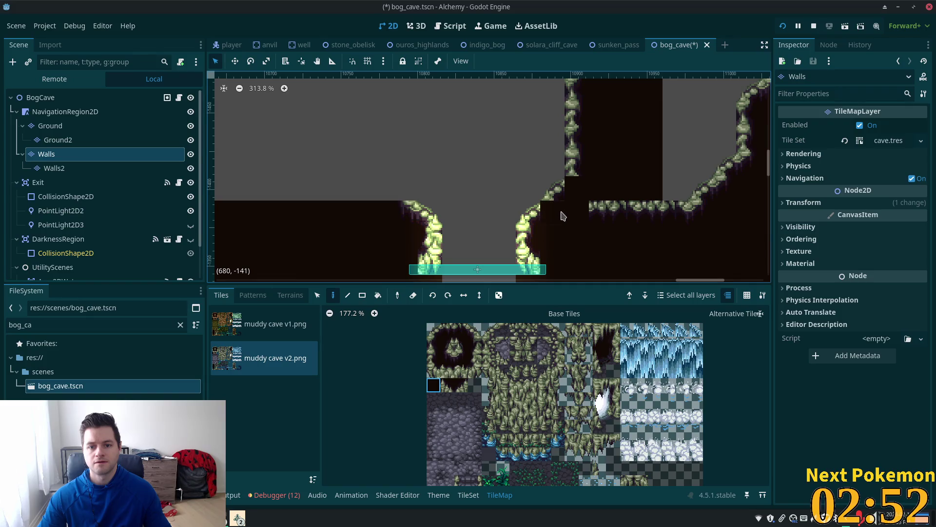
pyautogui.click(463, 358)
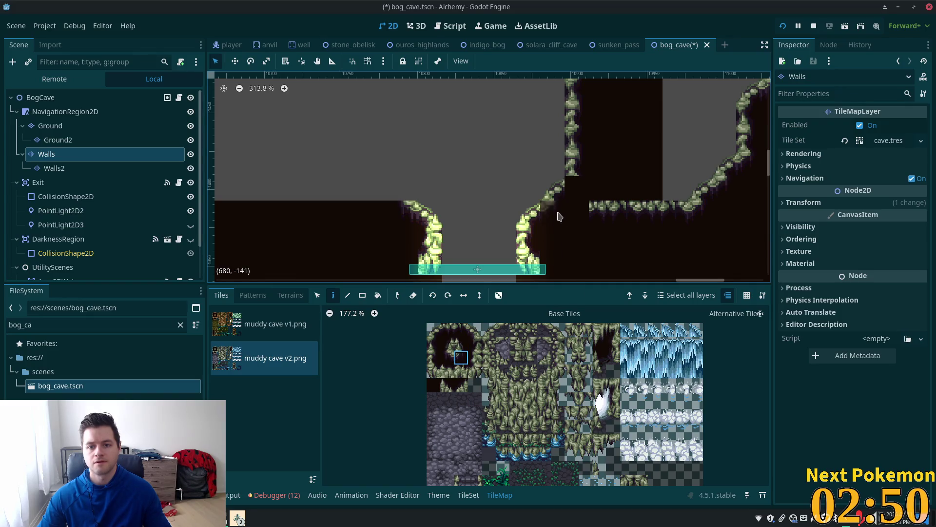
pyautogui.moveTo(611, 218); pyautogui.dragTo(470, 239)
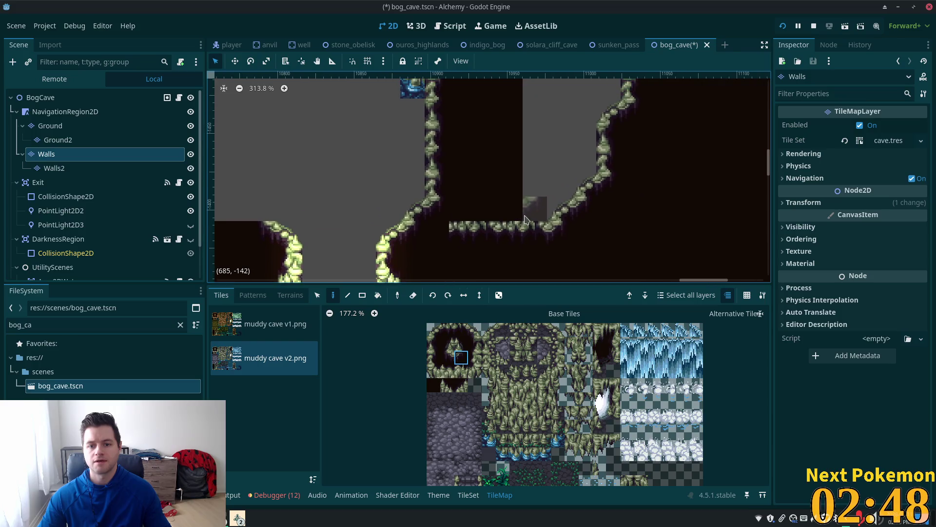
pyautogui.scroll(-5, 517, 278)
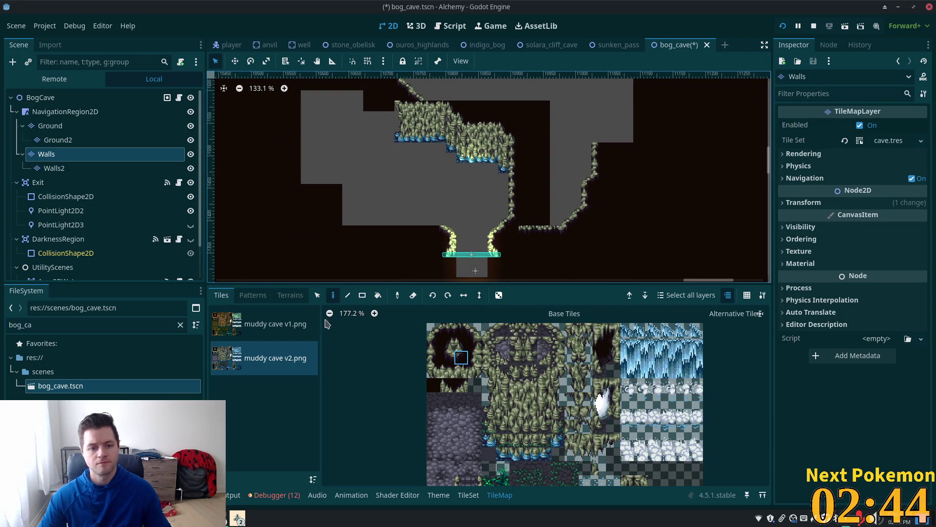
pyautogui.click(362, 295)
# Step: Fill the grey areas on the right with dark tiles using rectangles
pyautogui.click(433, 385)
pyautogui.moveTo(520, 141)
pyautogui.mouseDown()
pyautogui.moveTo(538, 215)
pyautogui.moveTo(697, 259)
pyautogui.mouseUp()
pyautogui.scroll(5, 639, 85)
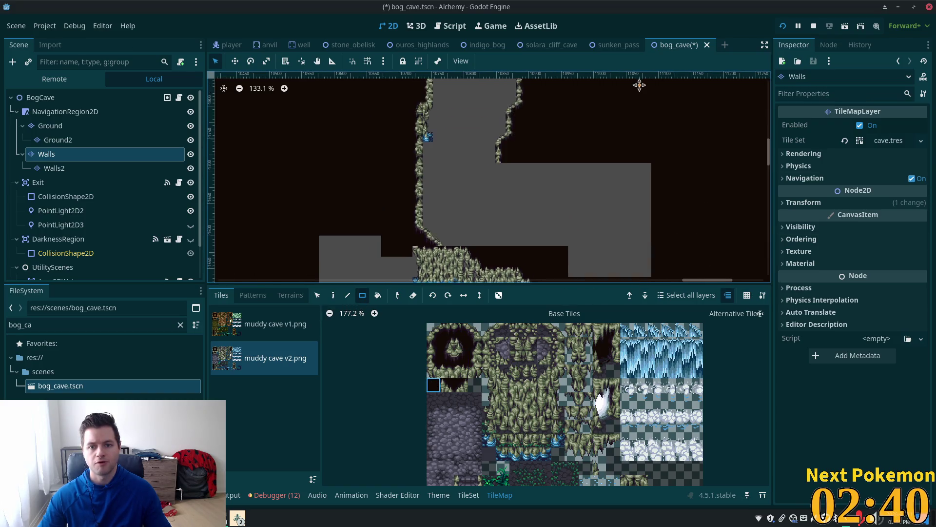
pyautogui.moveTo(640, 85); pyautogui.dragTo(637, 83)
pyautogui.moveTo(559, 174); pyautogui.dragTo(653, 275)
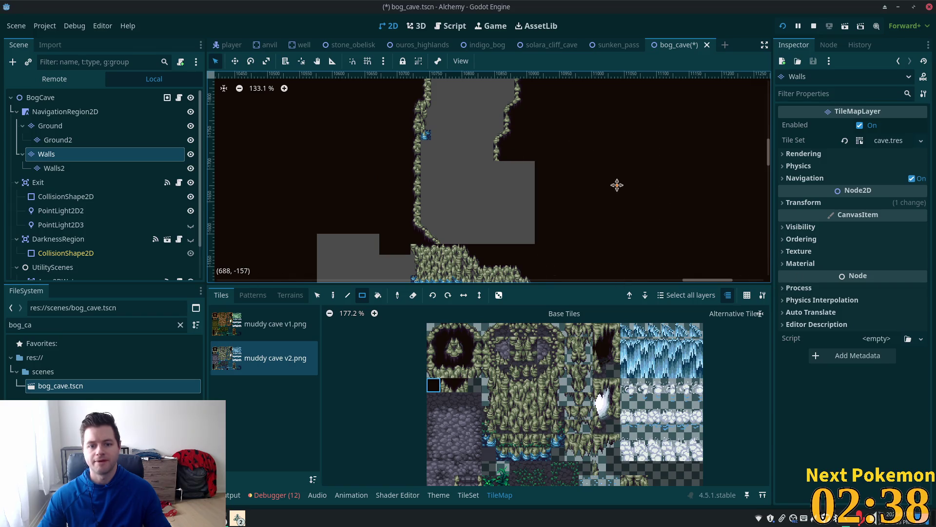
pyautogui.scroll(-5, 610, 197)
pyautogui.hscroll(-3, 695, 276)
pyautogui.scroll(4, 585, 204)
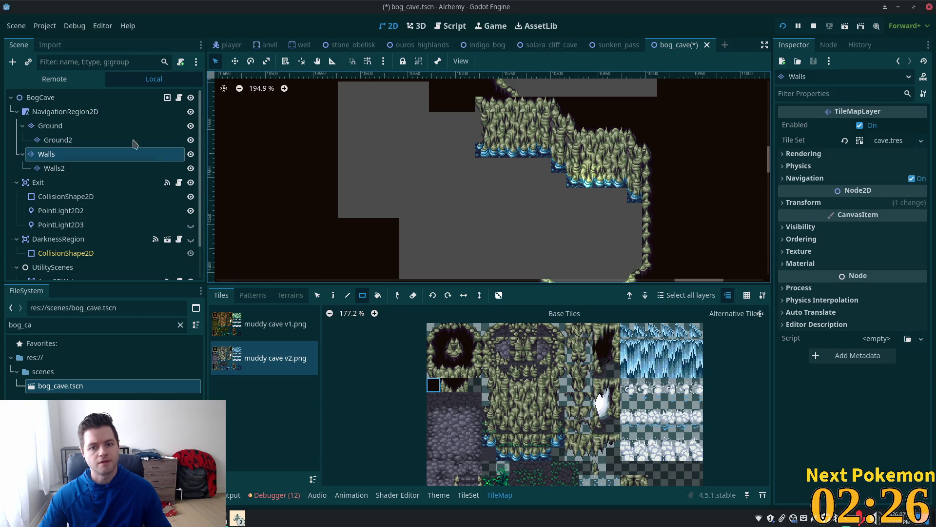
# Step: Select a block of wall tiles on the map to reuse as a stamp pattern
pyautogui.click(317, 295)
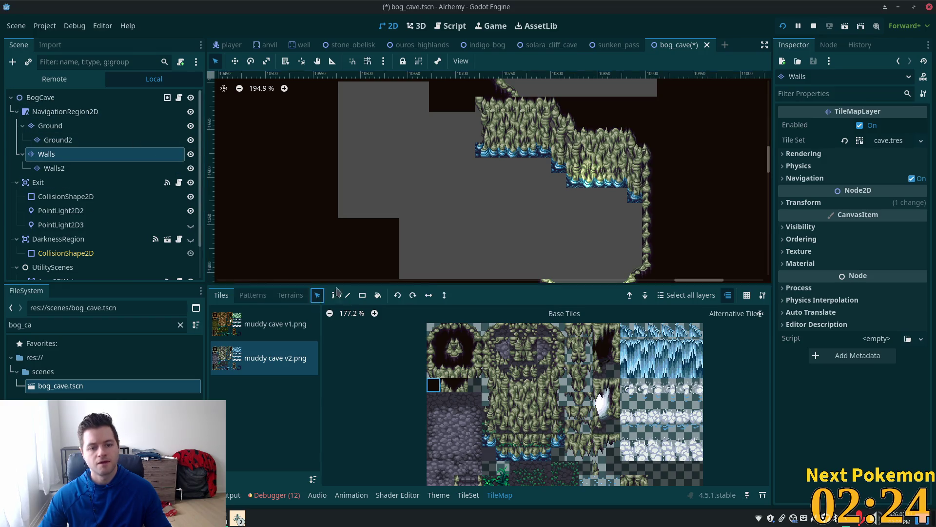
pyautogui.moveTo(582, 132)
pyautogui.mouseDown()
pyautogui.moveTo(627, 157)
pyautogui.moveTo(647, 197)
pyautogui.mouseUp()
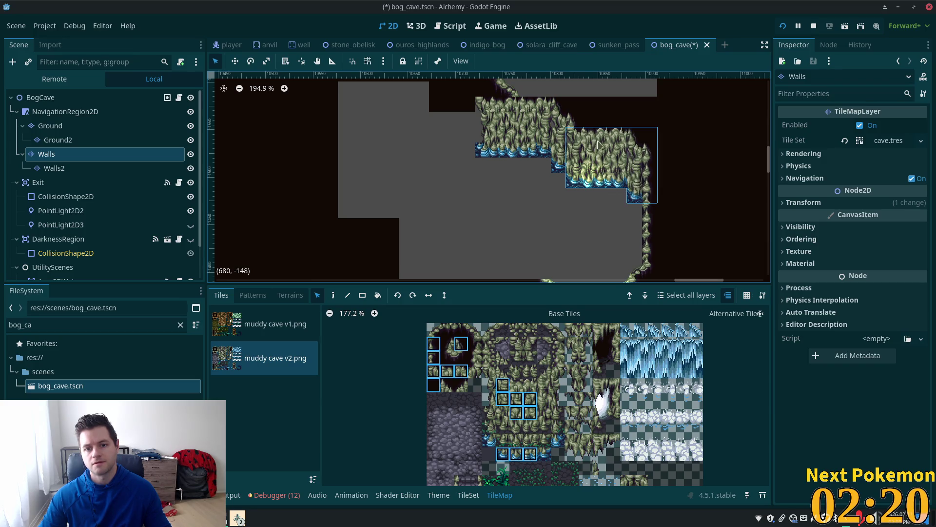
pyautogui.click(558, 119)
pyautogui.click(574, 122)
pyautogui.moveTo(587, 134); pyautogui.dragTo(638, 197)
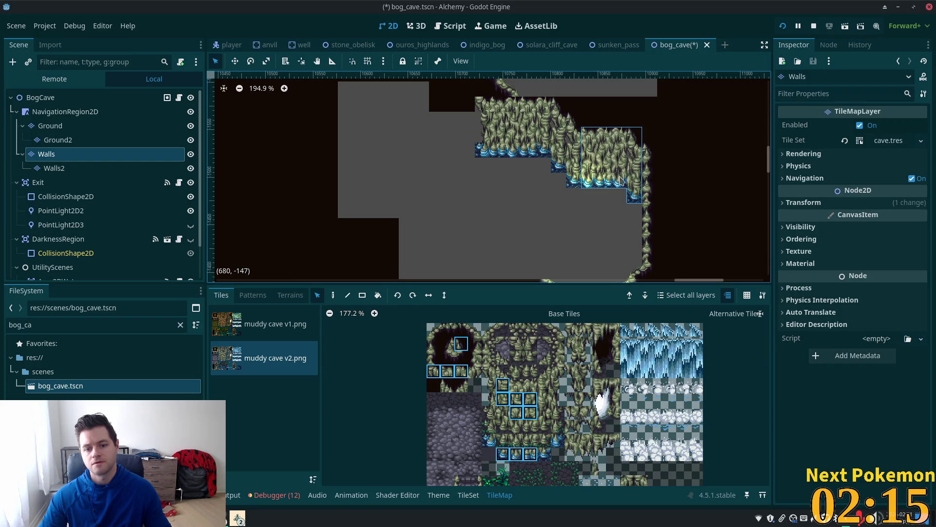
pyautogui.click(333, 298)
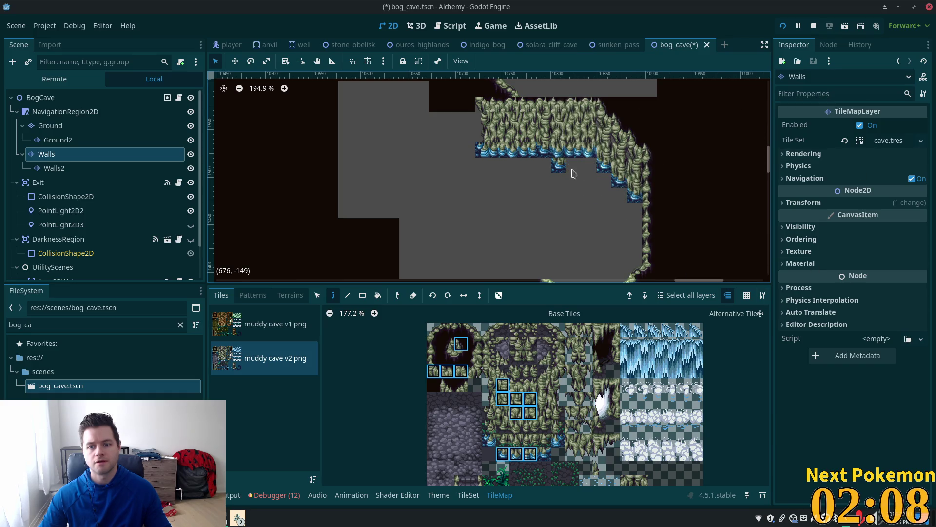
# Step: Paint a row of two-tile muddy cave wall along the bottom-left ledge
pyautogui.scroll(-2, 609, 176)
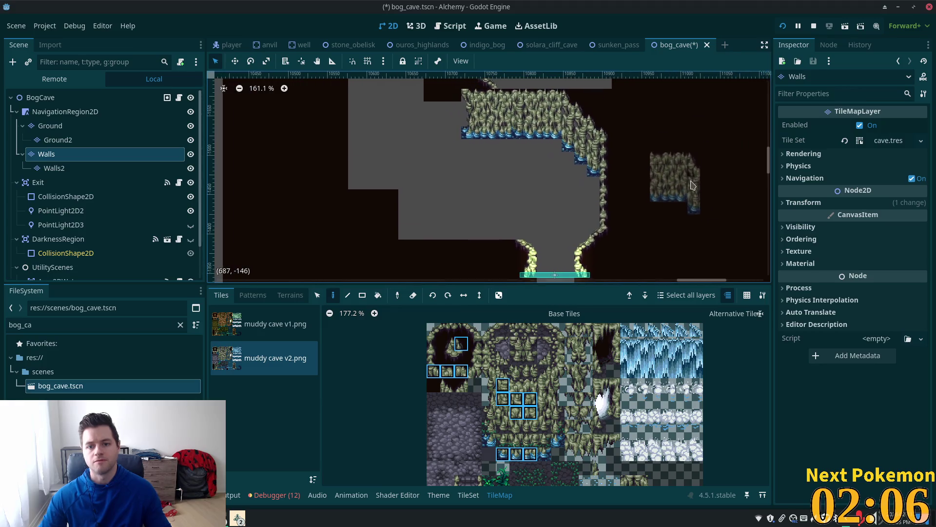
pyautogui.hscroll(-1, 690, 185)
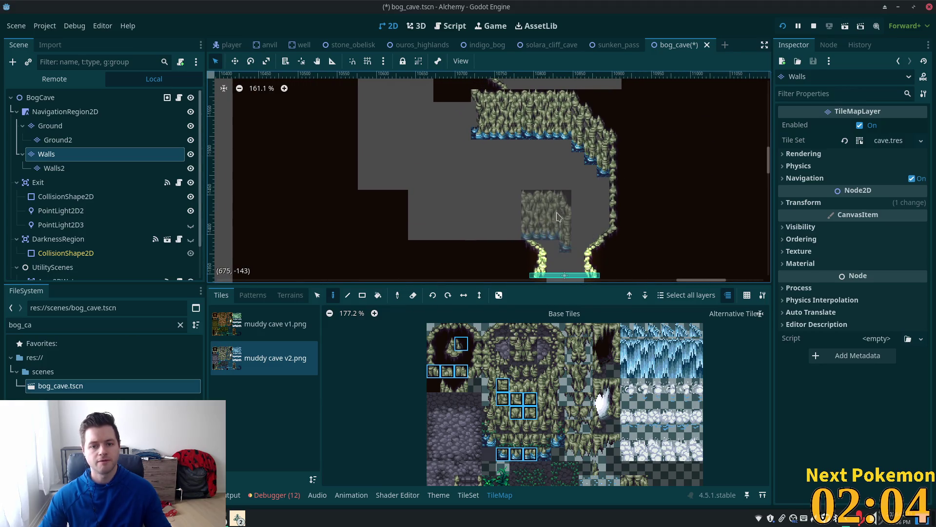
pyautogui.click(461, 330)
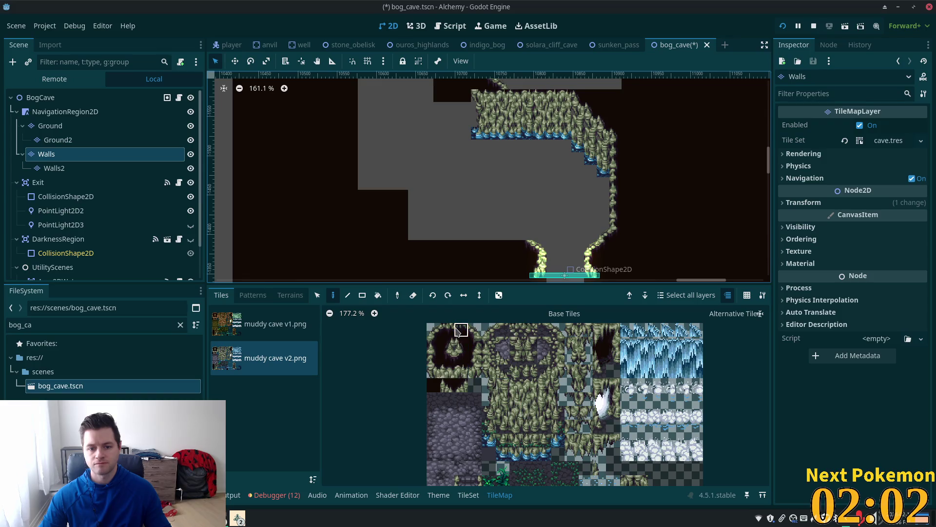
pyautogui.keyDown('shift'); pyautogui.click(461, 330); pyautogui.keyUp('shift')
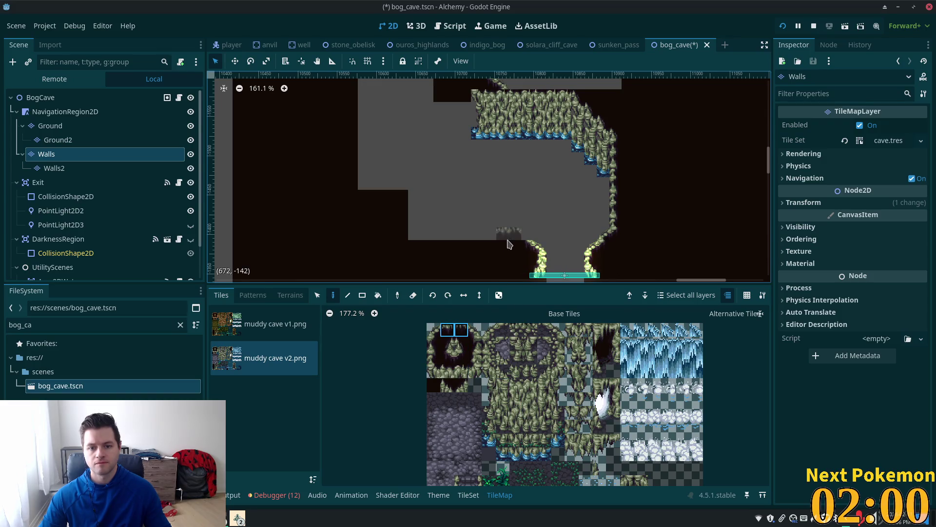
pyautogui.moveTo(518, 247); pyautogui.dragTo(415, 251)
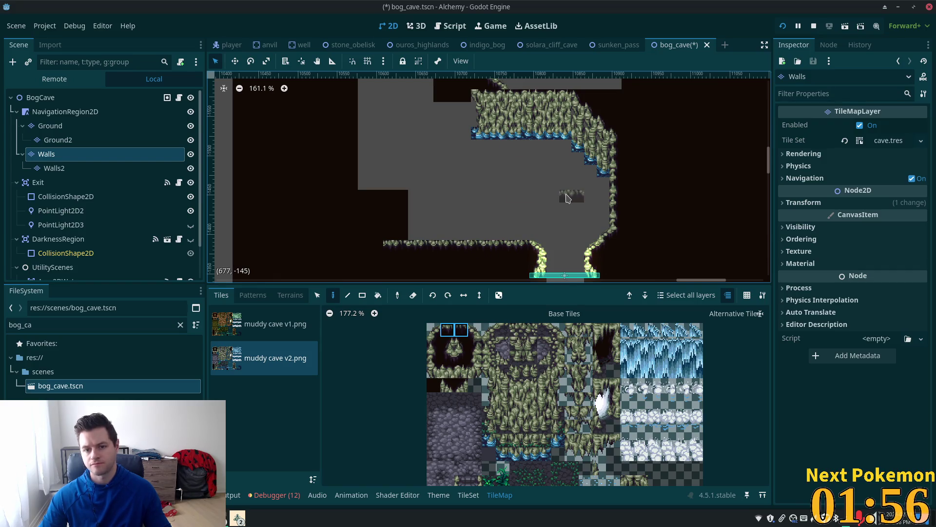
pyautogui.scroll(2, 564, 192)
pyautogui.moveTo(564, 192); pyautogui.dragTo(553, 168)
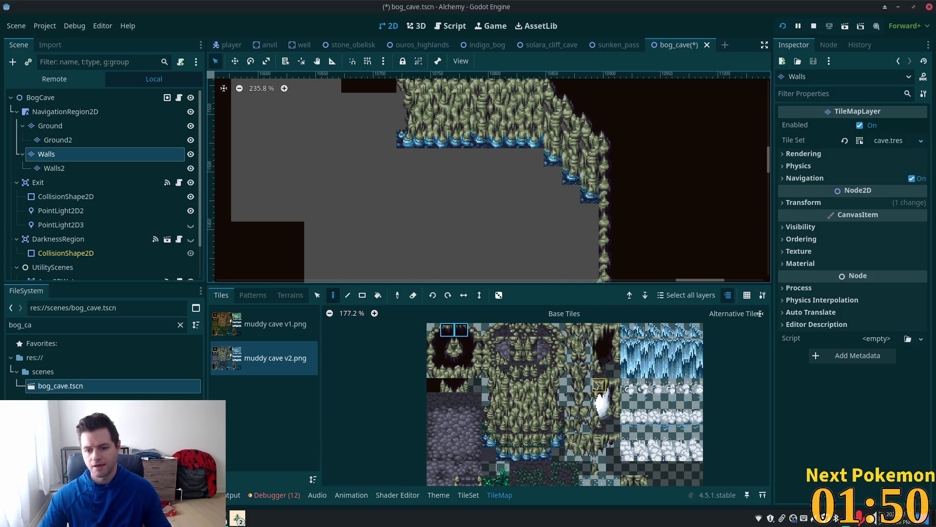
pyautogui.scroll(-5, 596, 385)
pyautogui.keyDown('ctrl'); pyautogui.scroll(2, 551, 373); pyautogui.keyUp('ctrl')
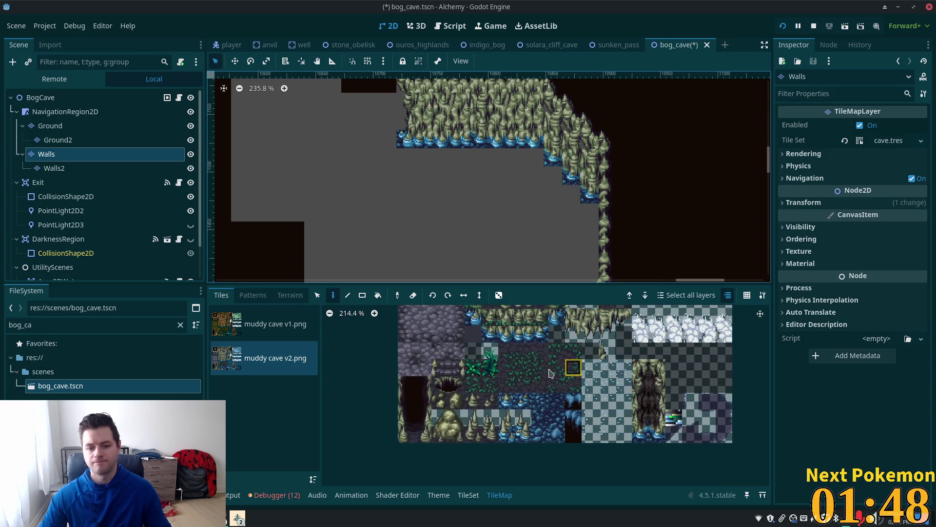
pyautogui.scroll(2, 551, 380)
pyautogui.scroll(2, 561, 439)
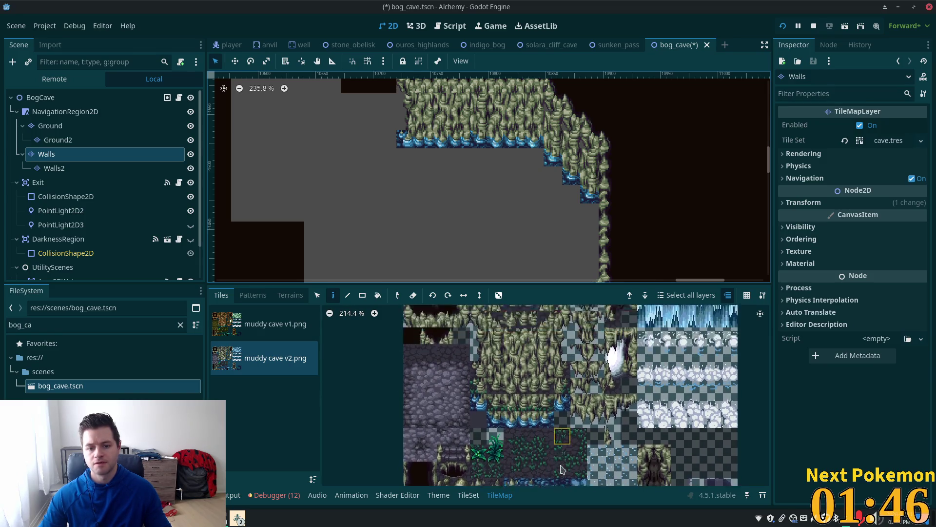
pyautogui.scroll(3, 561, 438)
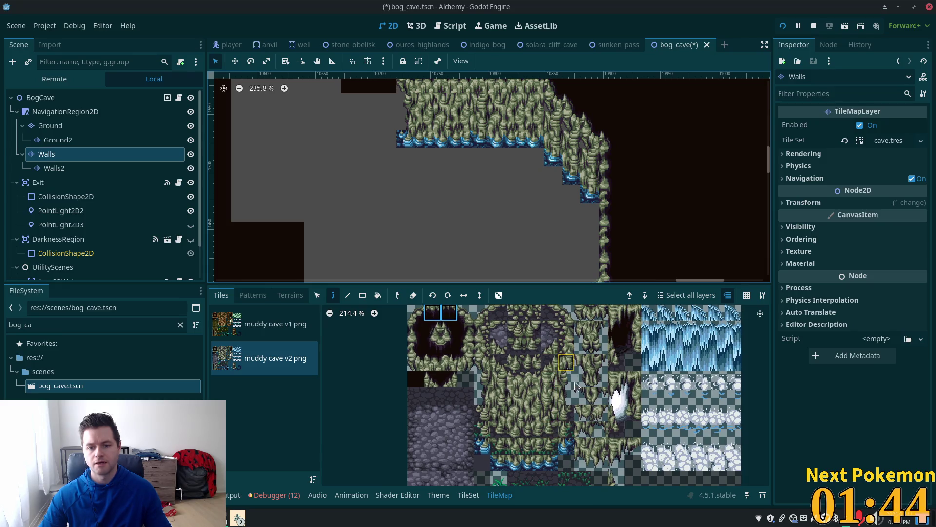
pyautogui.scroll(-3, 575, 384)
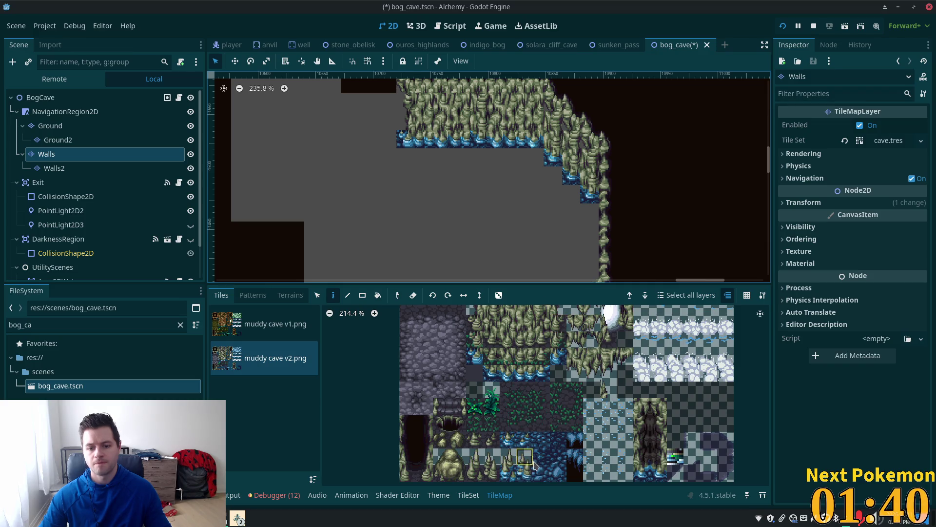
# Step: Place a cave wall tile beside the lower right wall and try other wall tiles
pyautogui.click(525, 476)
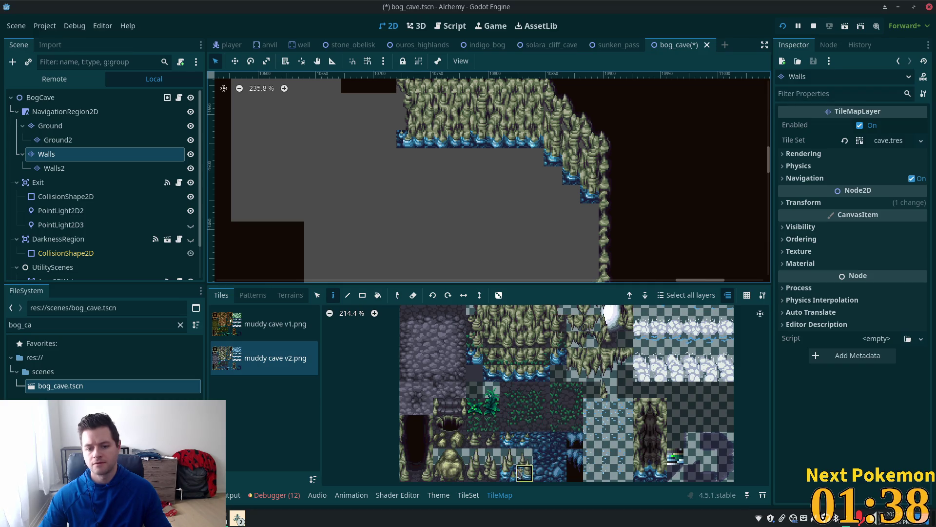
pyautogui.click(588, 229)
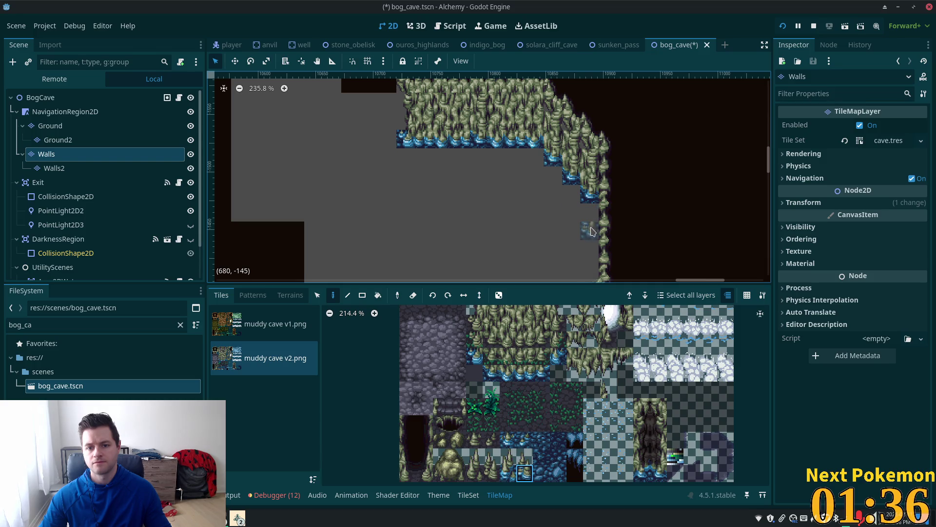
pyautogui.click(528, 462)
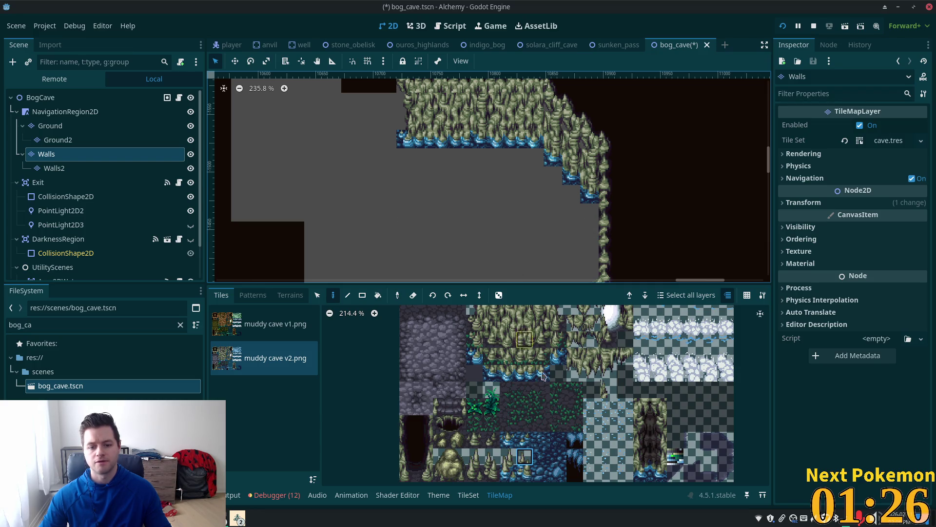
pyautogui.click(532, 311)
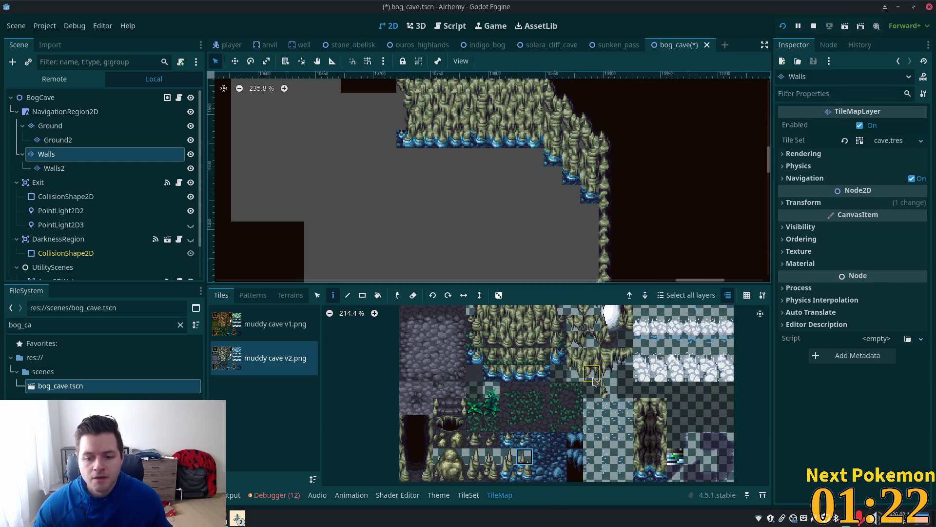
pyautogui.scroll(3, 594, 381)
pyautogui.keyDown('ctrl'); pyautogui.scroll(-1, 561, 380); pyautogui.keyUp('ctrl')
pyautogui.keyDown('ctrl'); pyautogui.scroll(-2, 543, 378); pyautogui.keyUp('ctrl')
pyautogui.keyDown('ctrl'); pyautogui.scroll(-1, 545, 369); pyautogui.keyUp('ctrl')
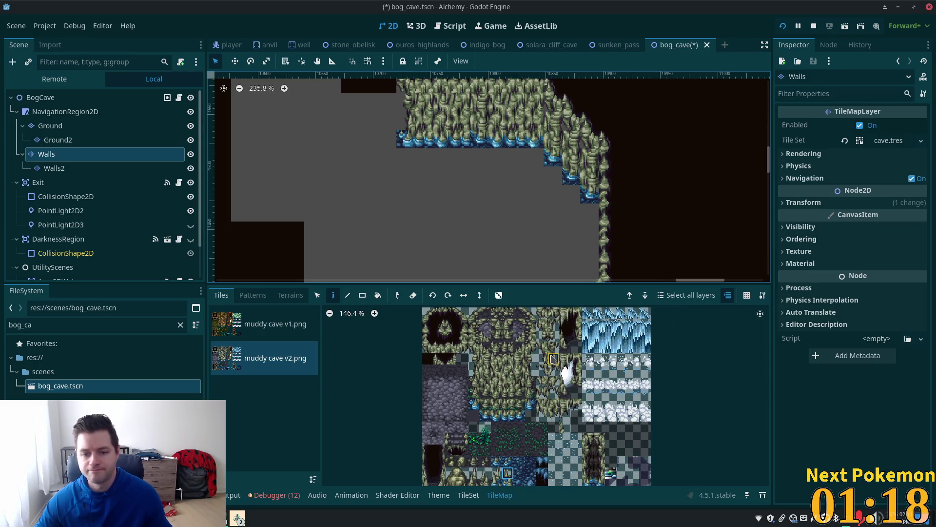
pyautogui.keyDown('ctrl'); pyautogui.scroll(-4, 553, 359); pyautogui.keyUp('ctrl')
pyautogui.scroll(-10, 536, 200)
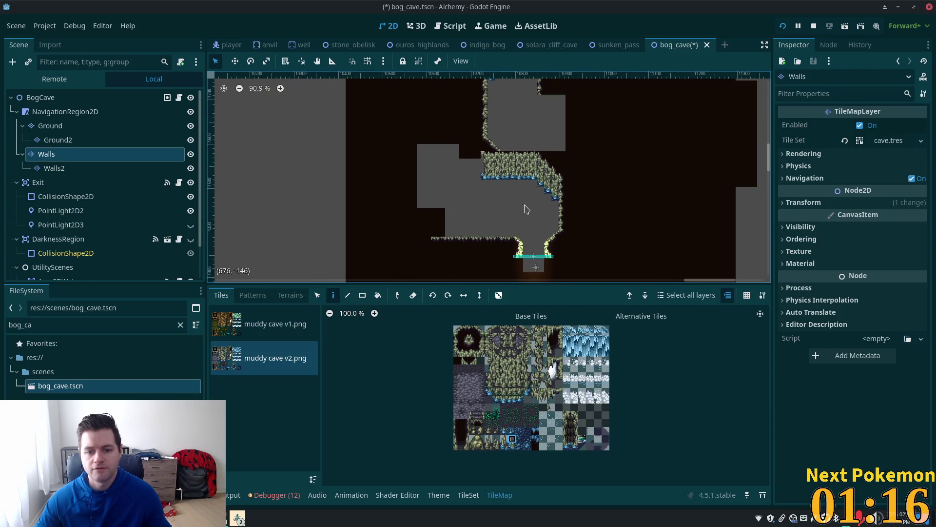
# Step: Paint the first mossy outcrop tiles inside the room, extending up toward the right wall
pyautogui.scroll(-3, 524, 219)
pyautogui.scroll(5, 524, 219)
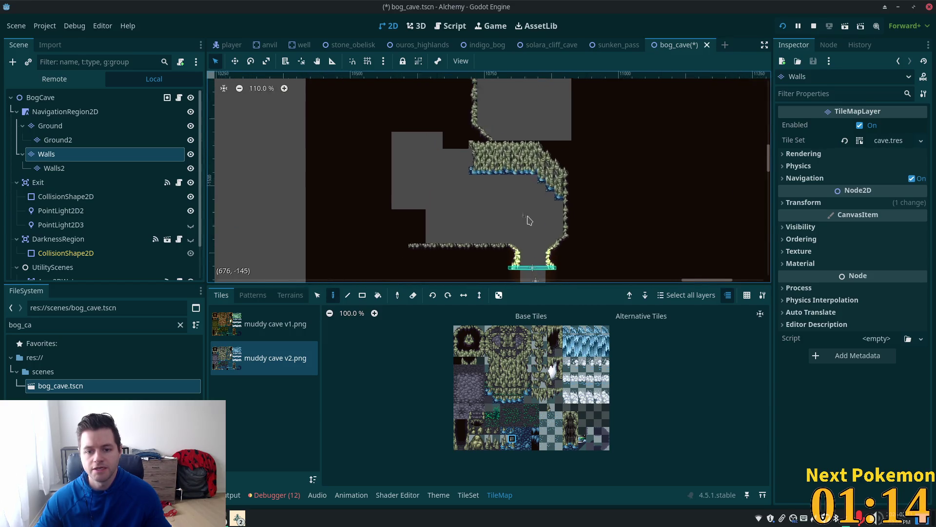
pyautogui.scroll(5, 528, 220)
pyautogui.scroll(4, 526, 377)
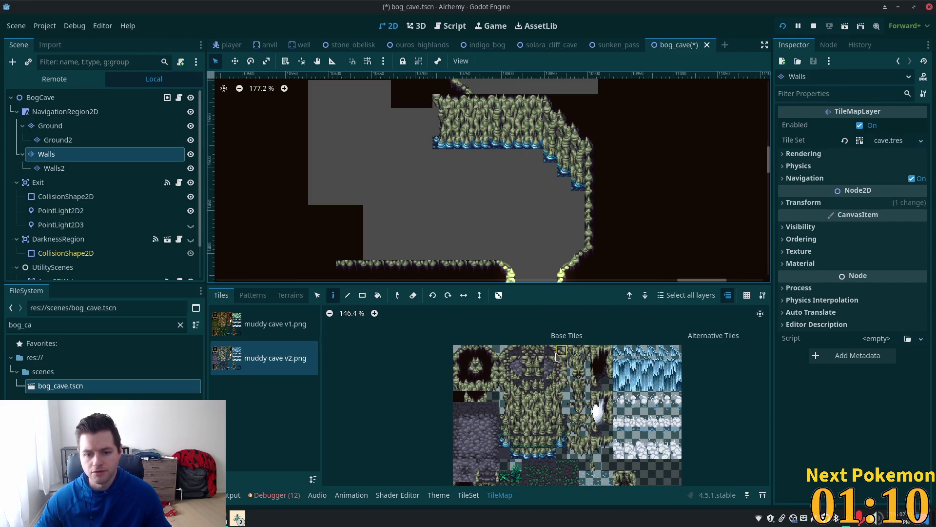
pyautogui.scroll(4, 561, 359)
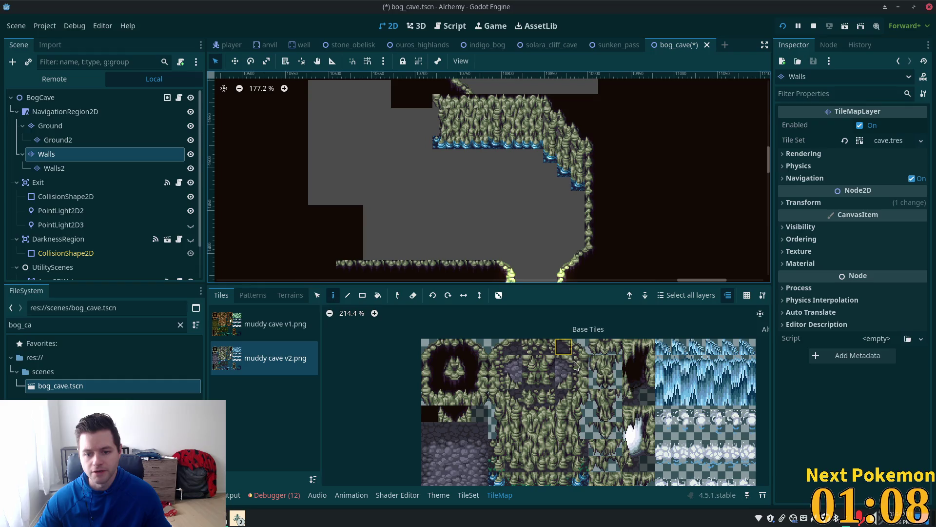
pyautogui.scroll(2, 571, 361)
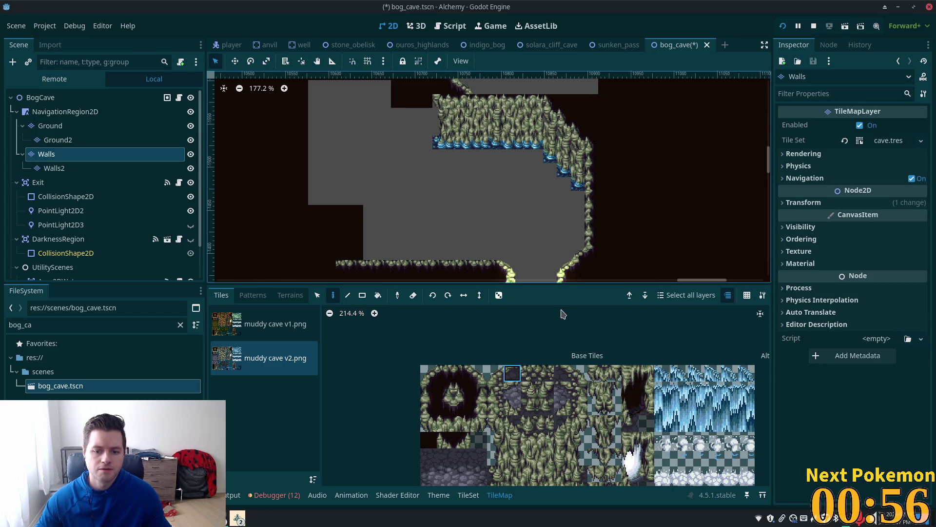
pyautogui.click(579, 210)
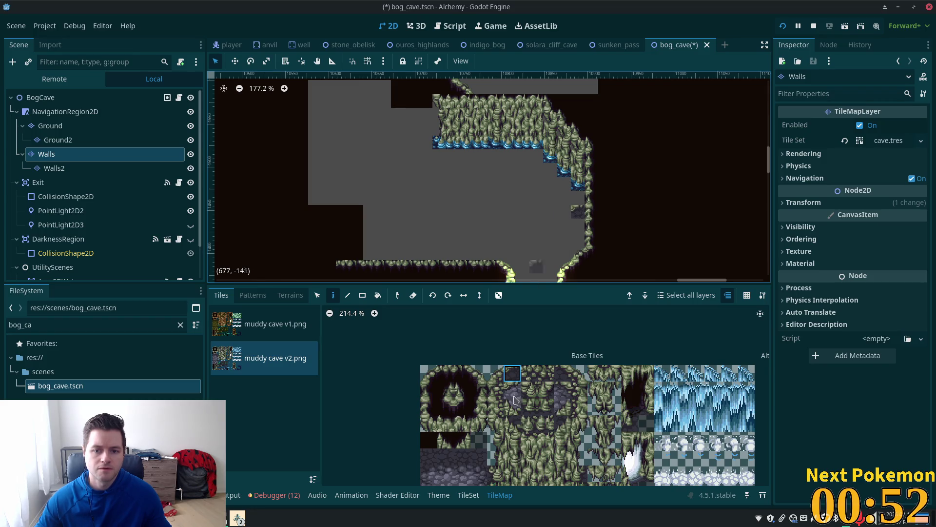
pyautogui.click(562, 373)
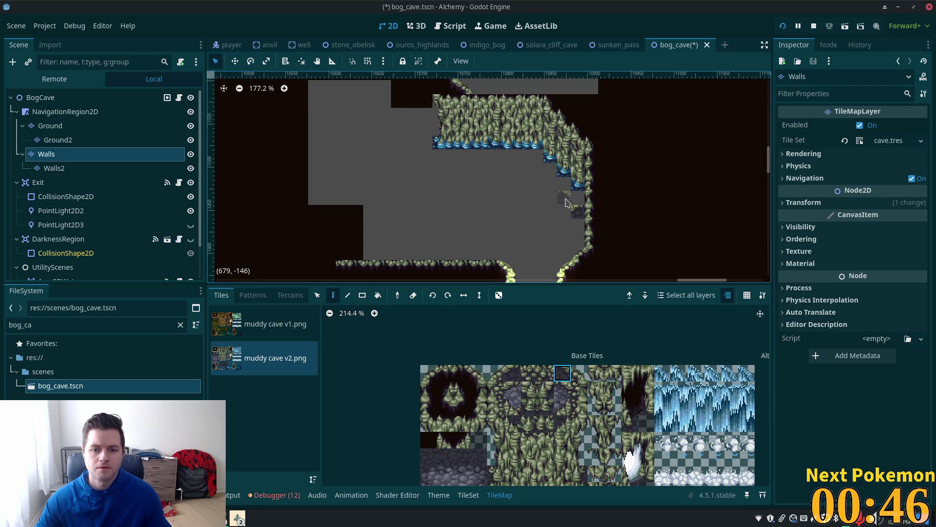
pyautogui.click(566, 211)
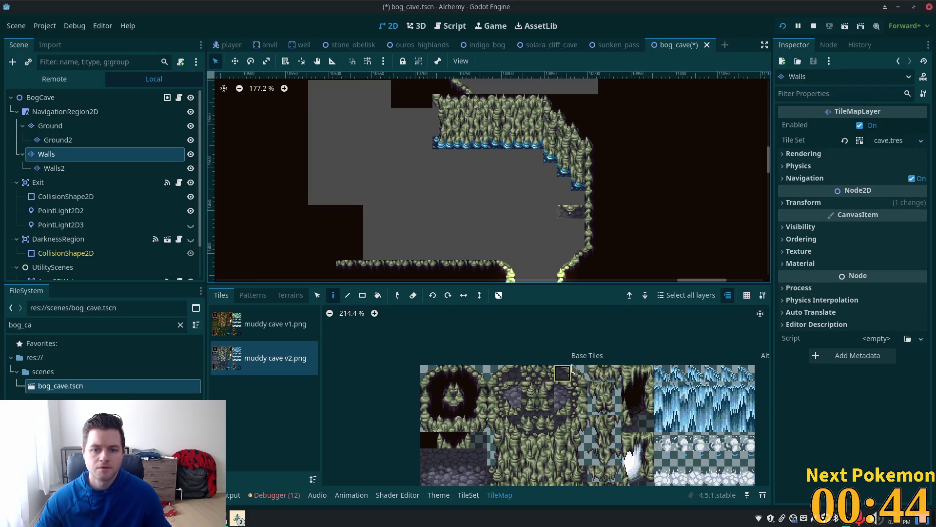
pyautogui.click(580, 380)
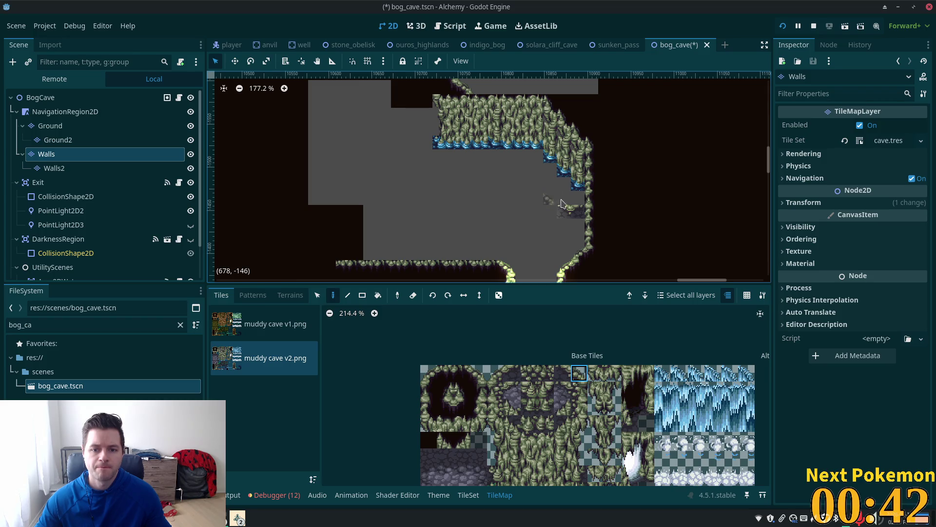
pyautogui.click(558, 197)
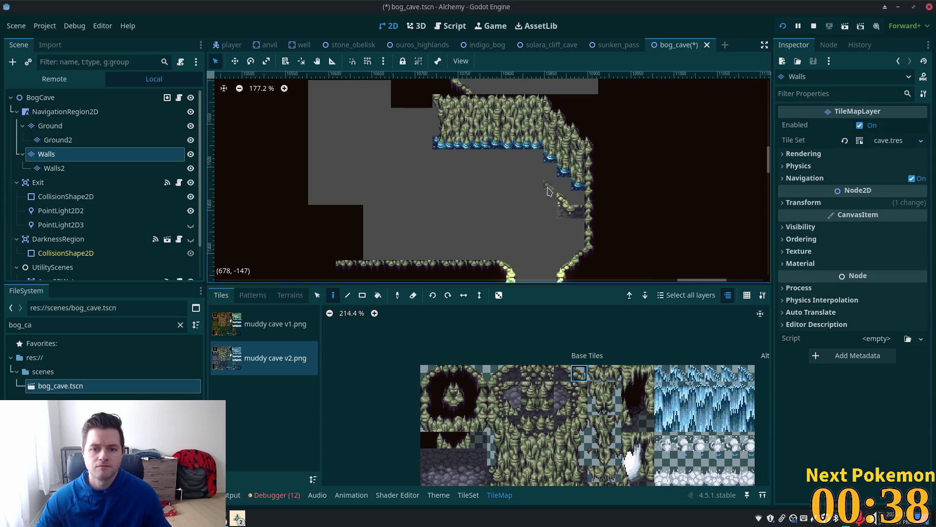
pyautogui.click(562, 372)
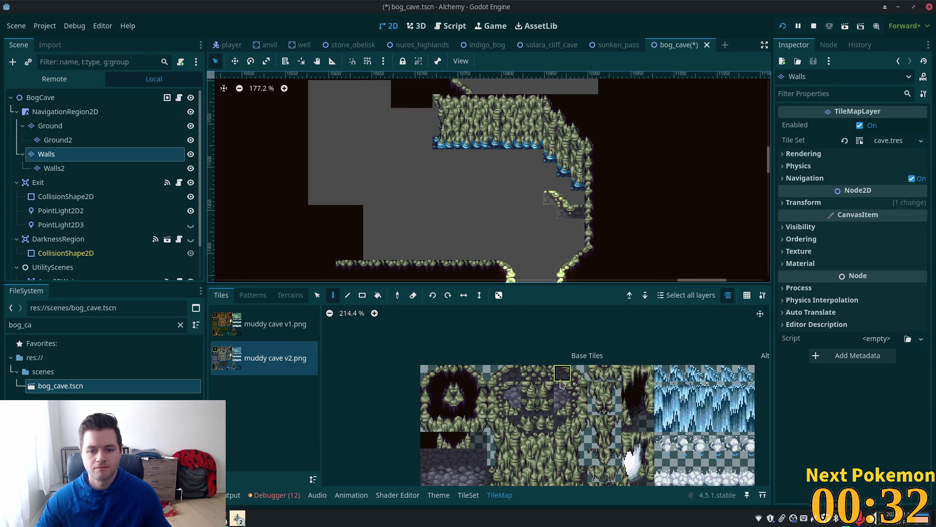
# Step: Browse the Tiles atlas and pick other muddy cave rock tiles for the outcrop
pyautogui.scroll(-5, 533, 393)
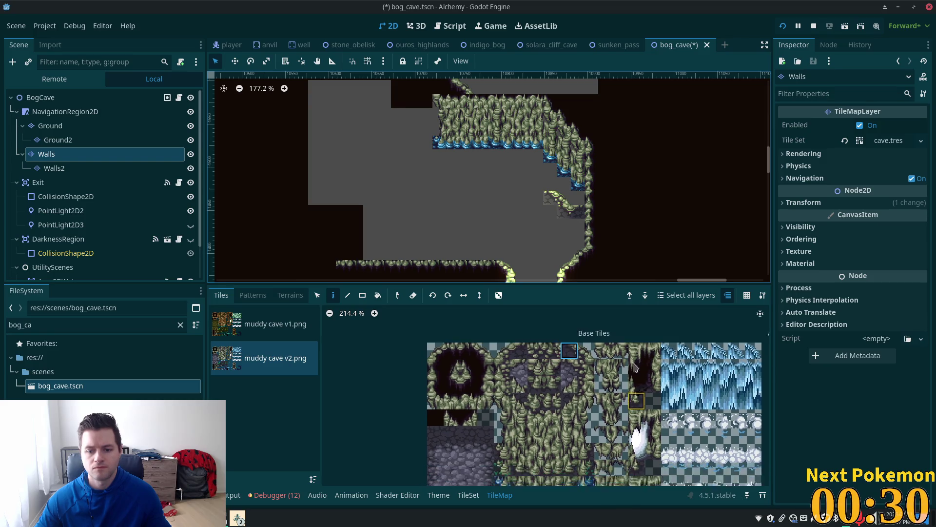
pyautogui.scroll(-1, 585, 424)
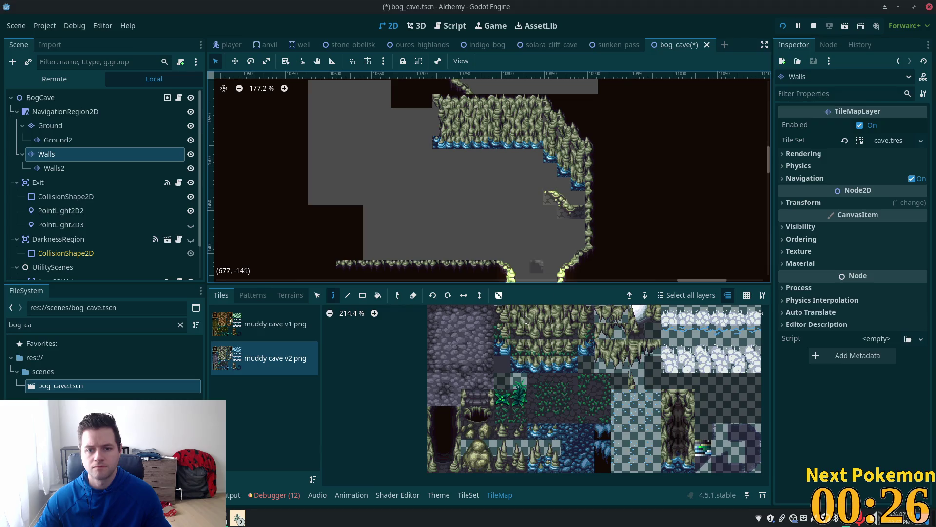
pyautogui.scroll(5, 585, 356)
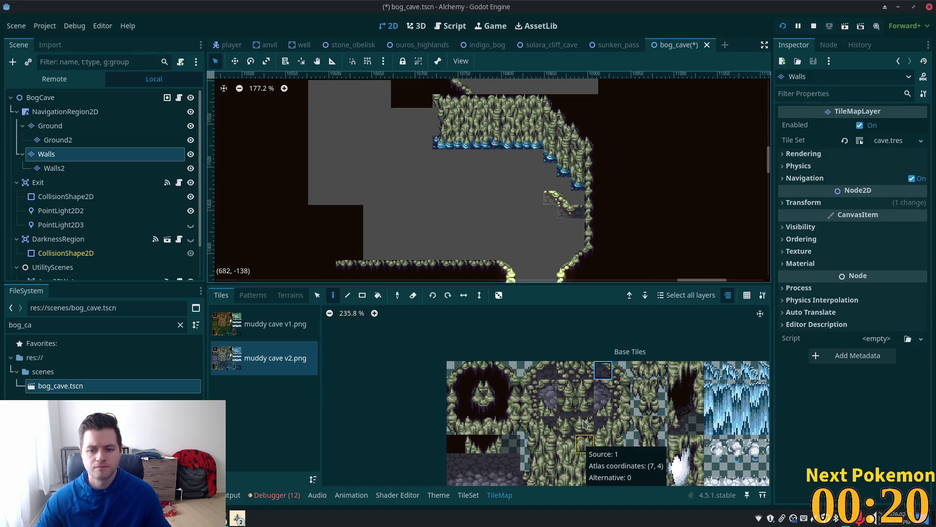
pyautogui.scroll(-3, 566, 354)
pyautogui.scroll(-1, 480, 400)
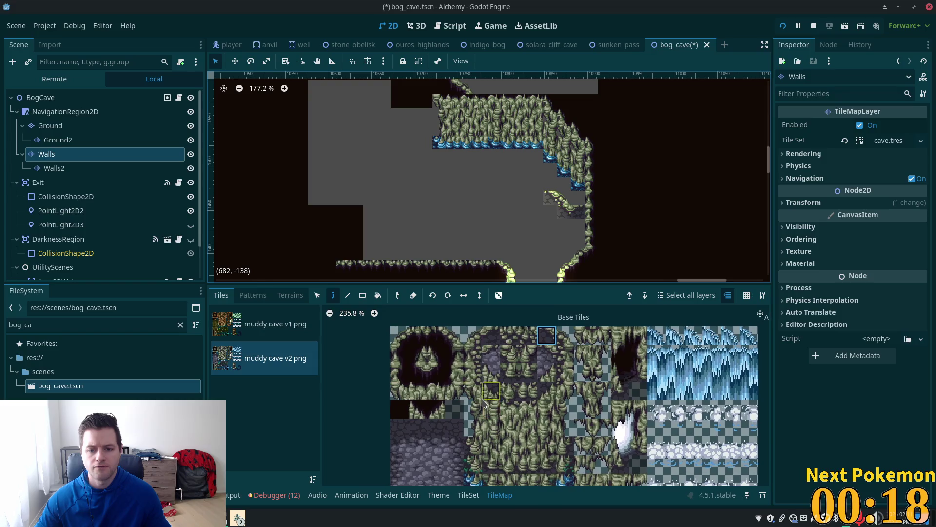
pyautogui.scroll(-3, 517, 390)
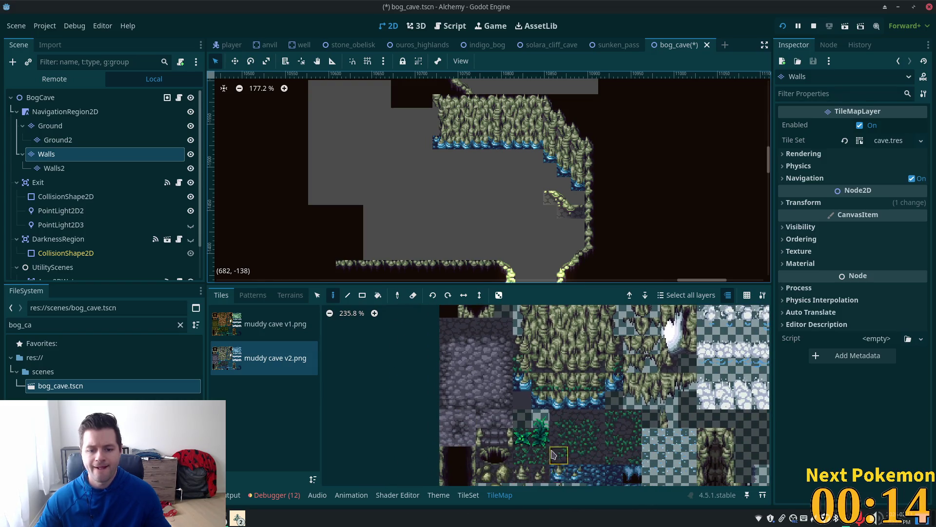
pyautogui.scroll(-3, 553, 457)
pyautogui.scroll(3, 536, 454)
pyautogui.hscroll(5, 464, 456)
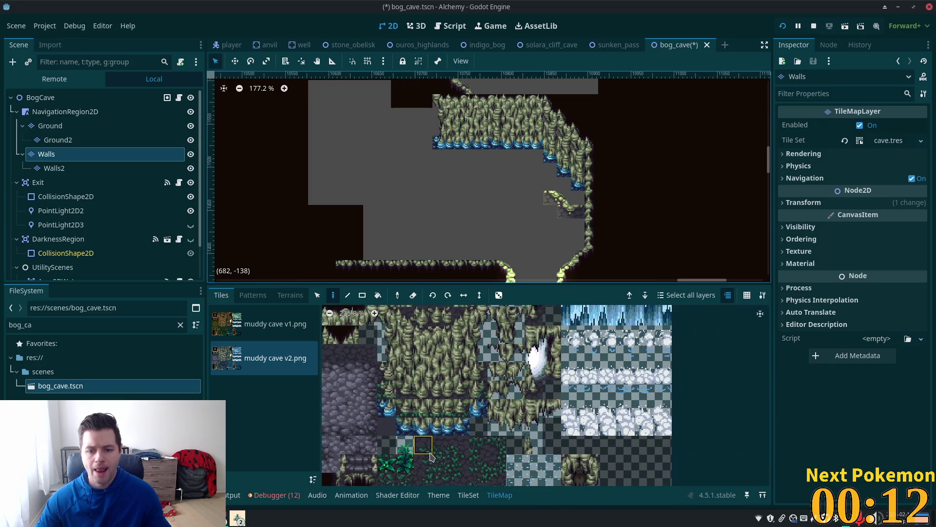
pyautogui.scroll(2, 434, 449)
pyautogui.hscroll(-3, 527, 400)
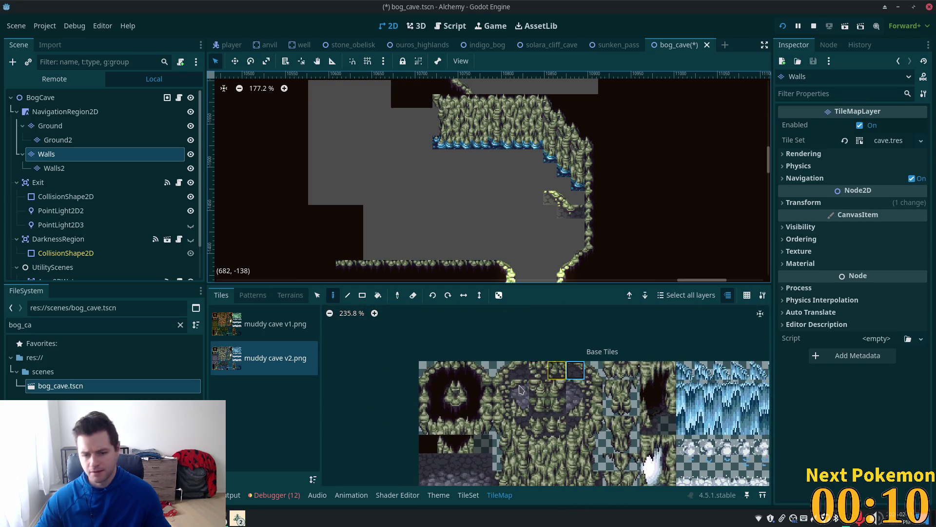
pyautogui.click(541, 372)
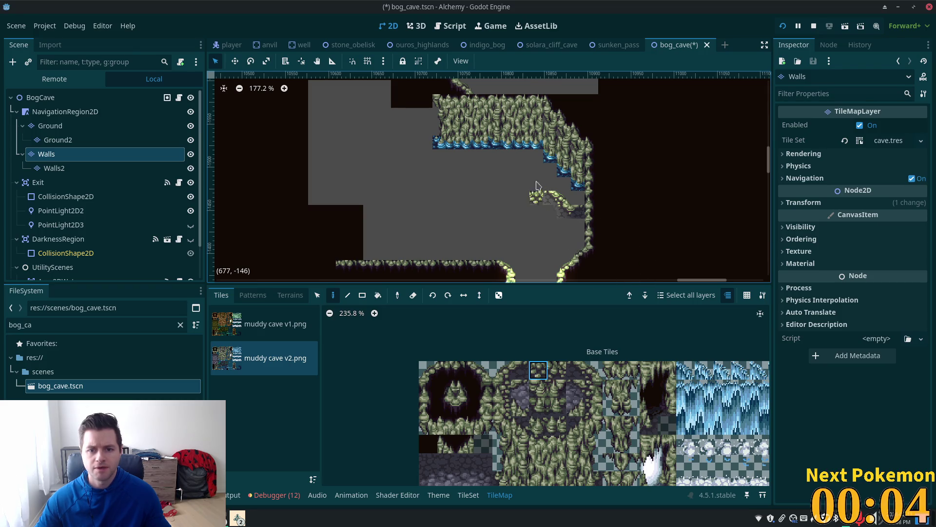
pyautogui.click(580, 410)
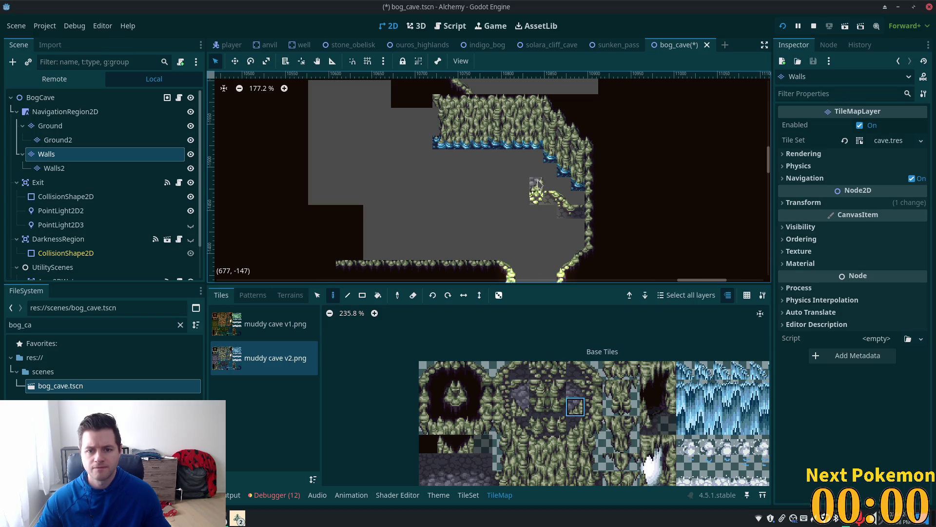
pyautogui.click(522, 411)
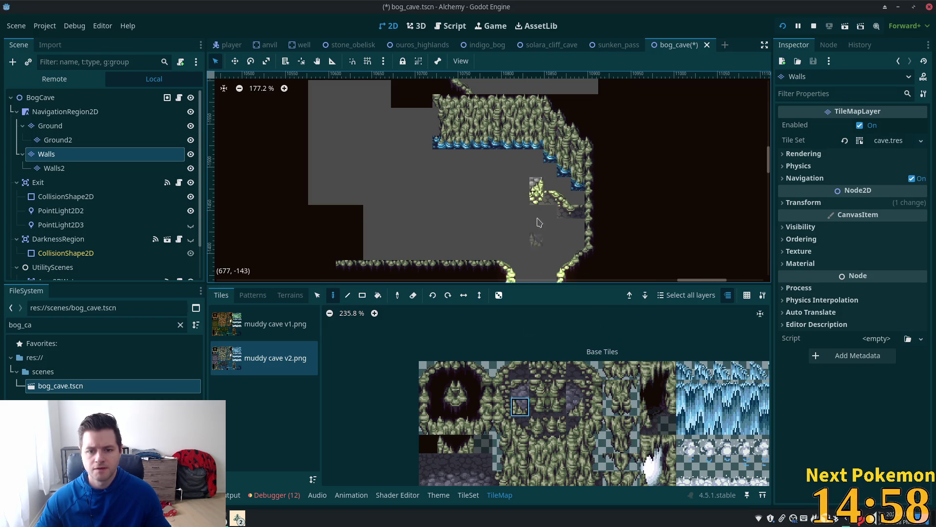
# Step: Place a stone tile on the outcrop, then a single dark tile beside it
pyautogui.click(552, 189)
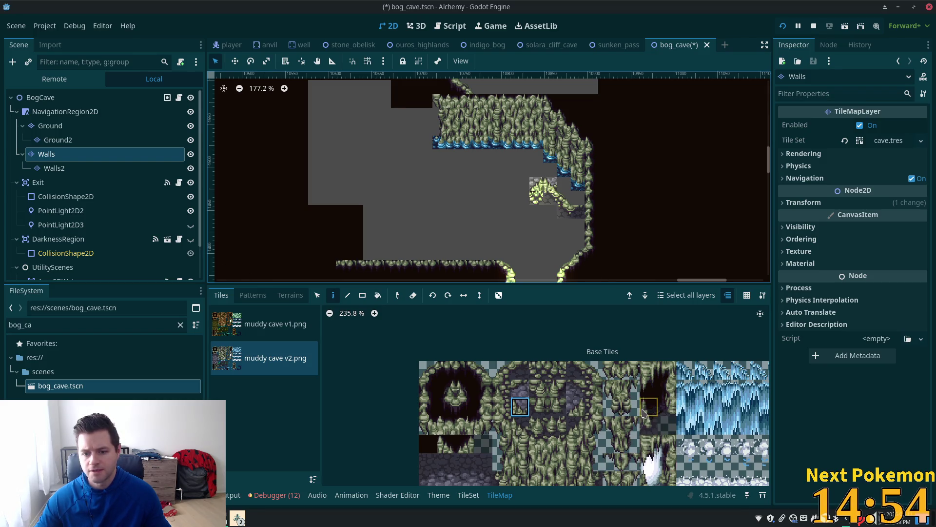
pyautogui.scroll(-3, 617, 459)
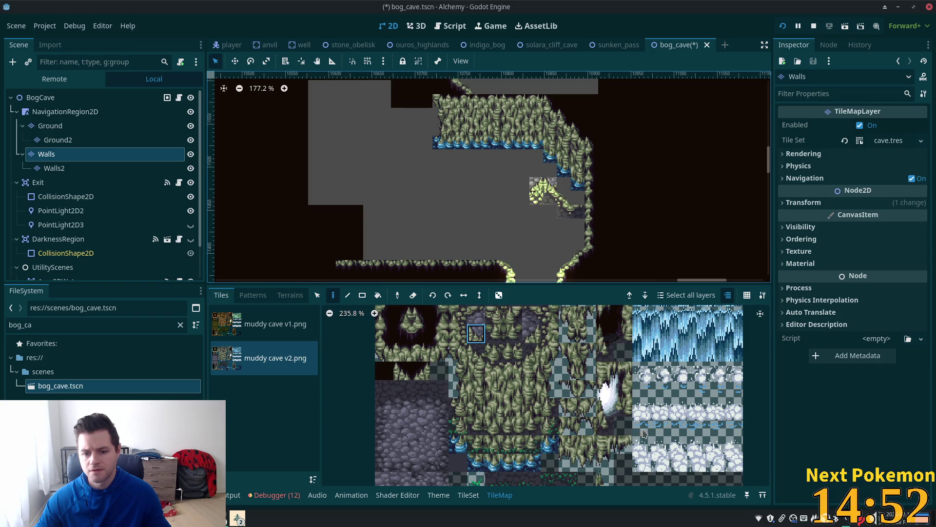
pyautogui.scroll(-3, 624, 430)
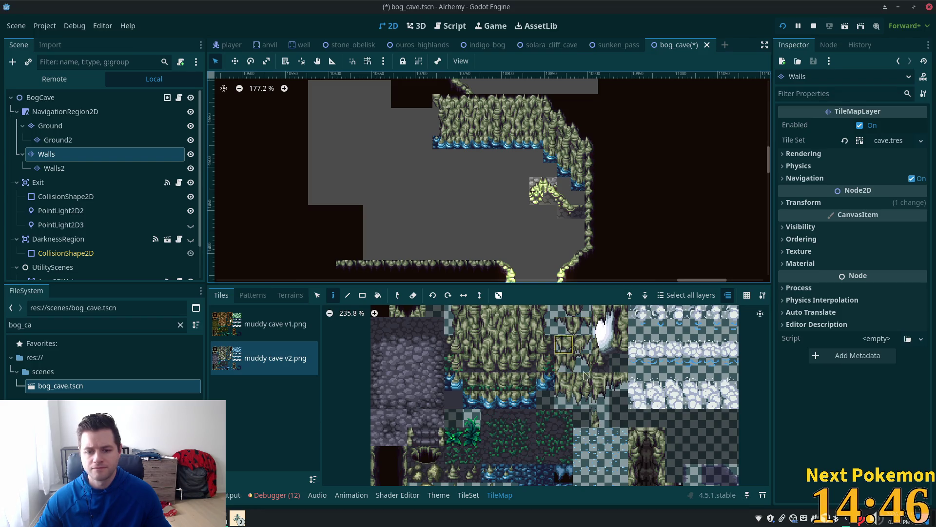
pyautogui.click(565, 401)
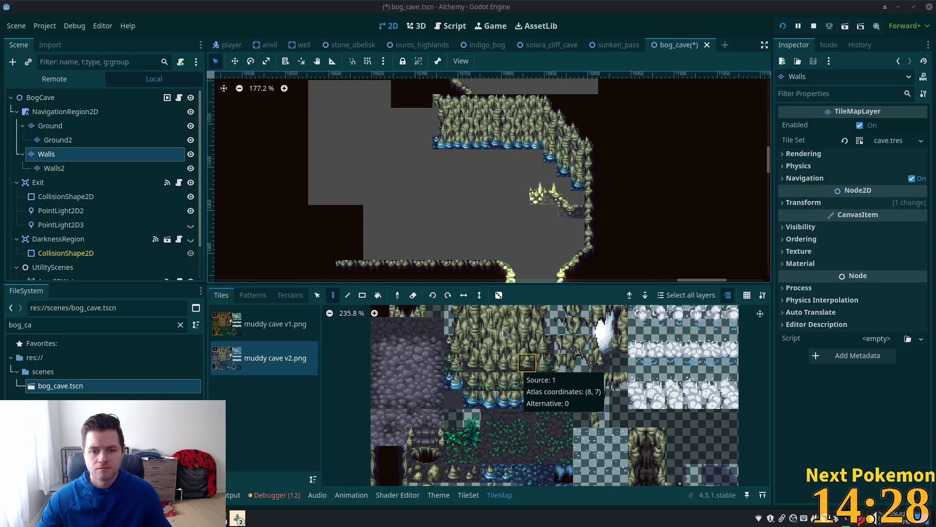
pyautogui.click(564, 399)
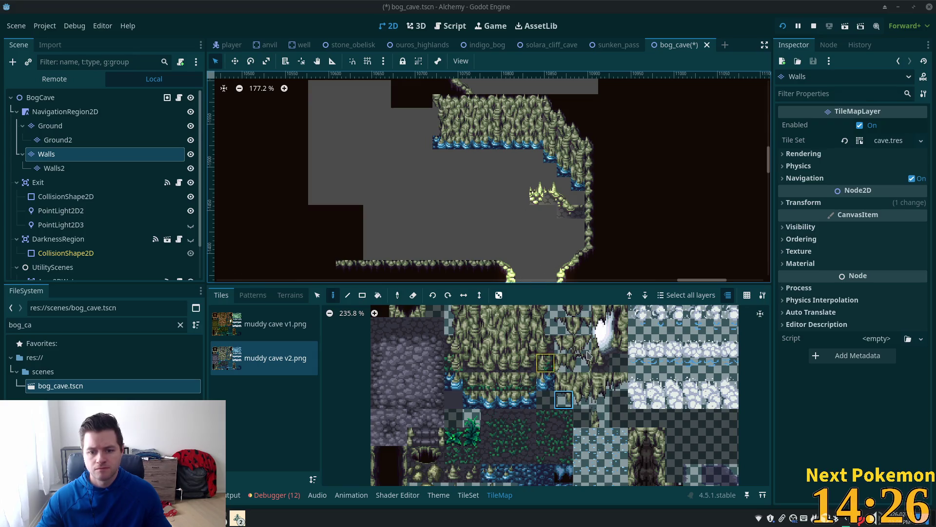
pyautogui.scroll(-2, 495, 363)
pyautogui.moveTo(495, 363)
pyautogui.mouseDown()
pyautogui.moveTo(555, 425)
pyautogui.moveTo(549, 418)
pyautogui.mouseUp()
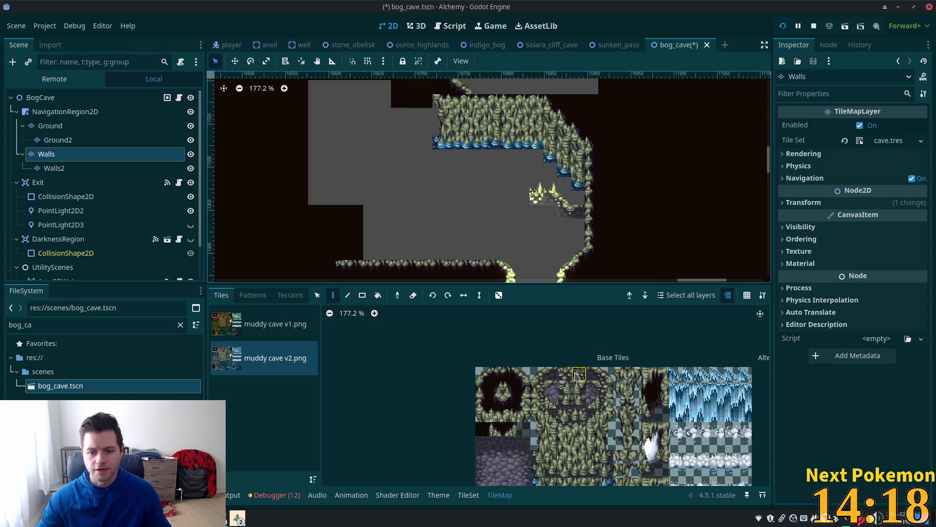
pyautogui.click(580, 375)
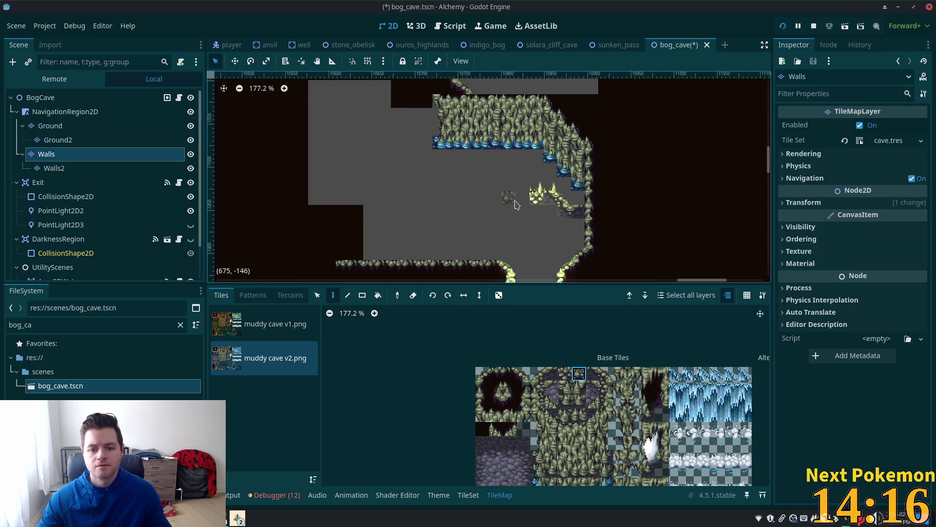
pyautogui.click(566, 374)
pyautogui.moveTo(578, 375); pyautogui.dragTo(579, 375)
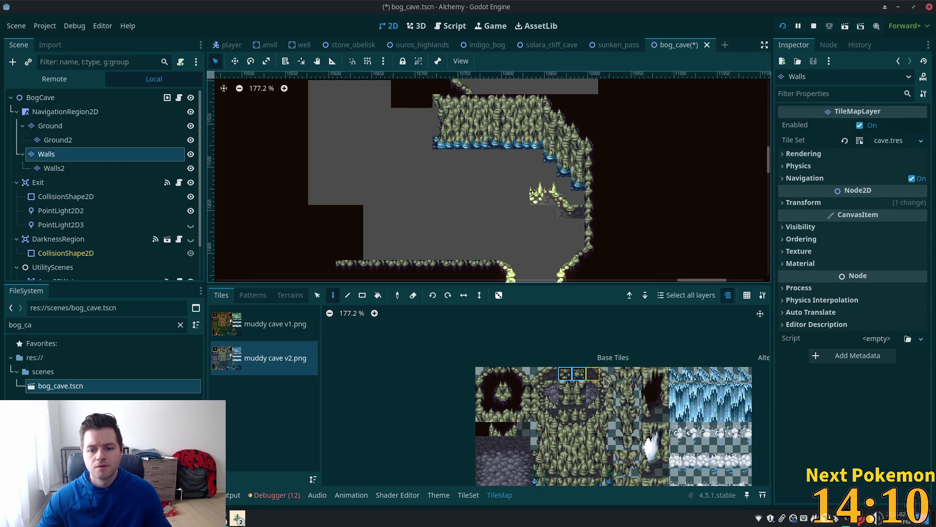
pyautogui.click(607, 378)
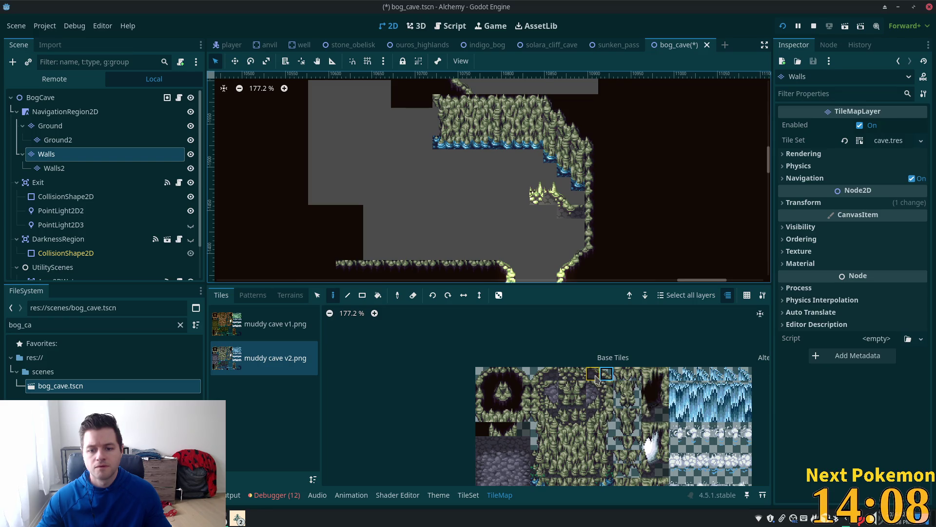
pyautogui.click(521, 192)
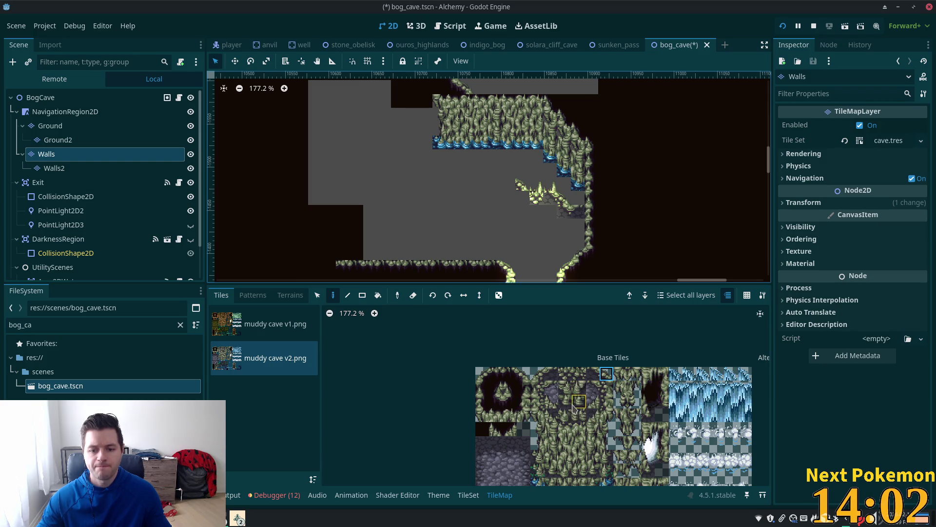
# Step: Paint a dark rock tile onto the outcrop's left side
pyautogui.click(565, 403)
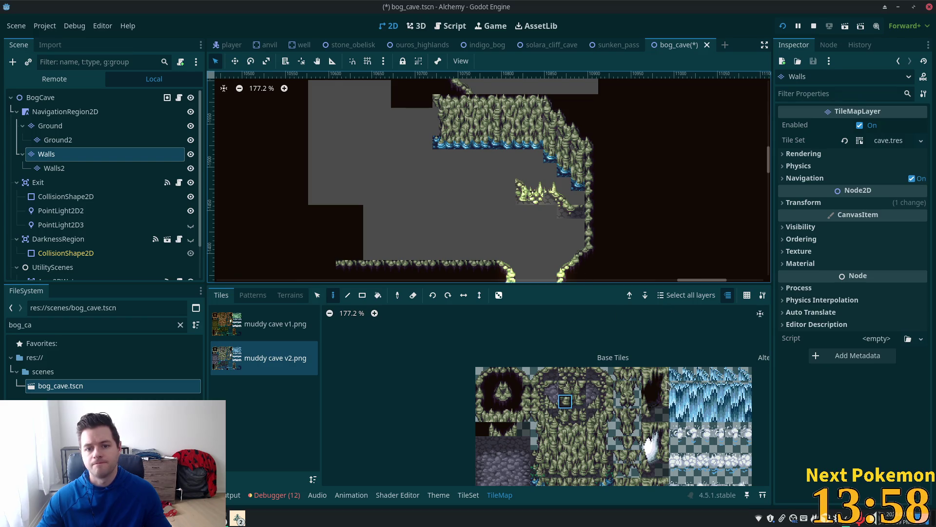
pyautogui.click(594, 376)
pyautogui.click(515, 188)
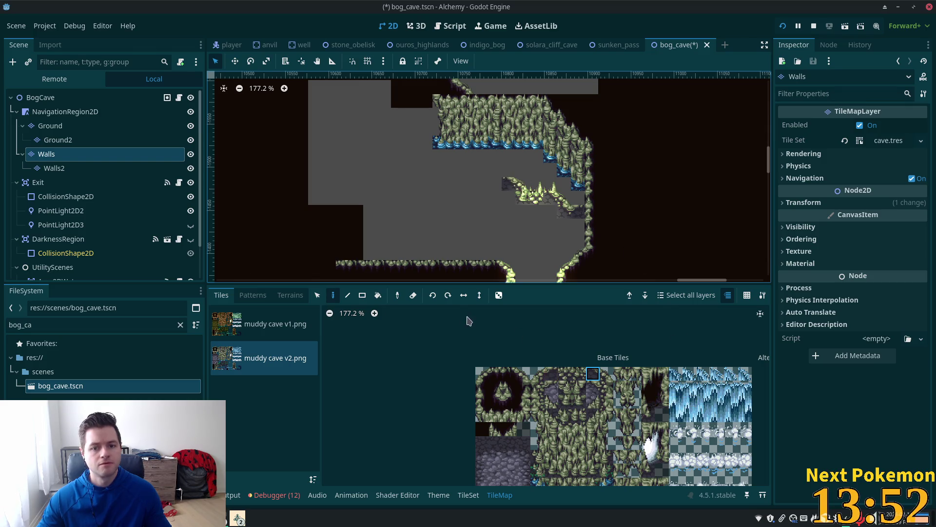
# Step: Find a spiky stalactite tile in the muddy cave v2.png atlas and paint it above the outcrop
pyautogui.click(566, 417)
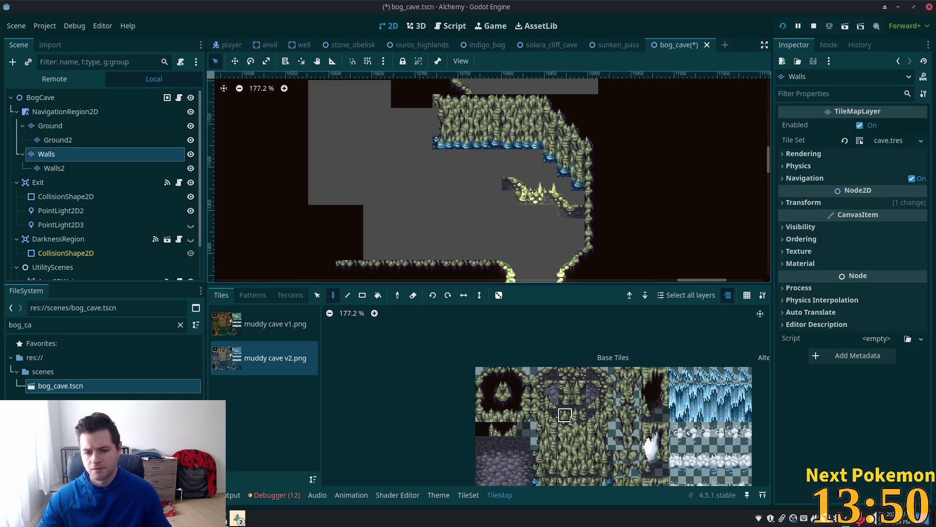
pyautogui.scroll(5, 581, 417)
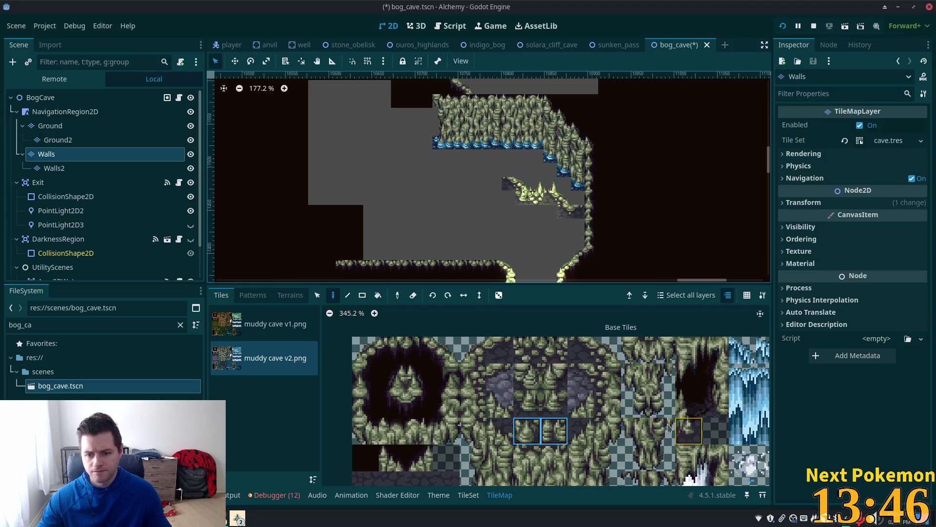
pyautogui.moveTo(676, 430); pyautogui.dragTo(538, 347)
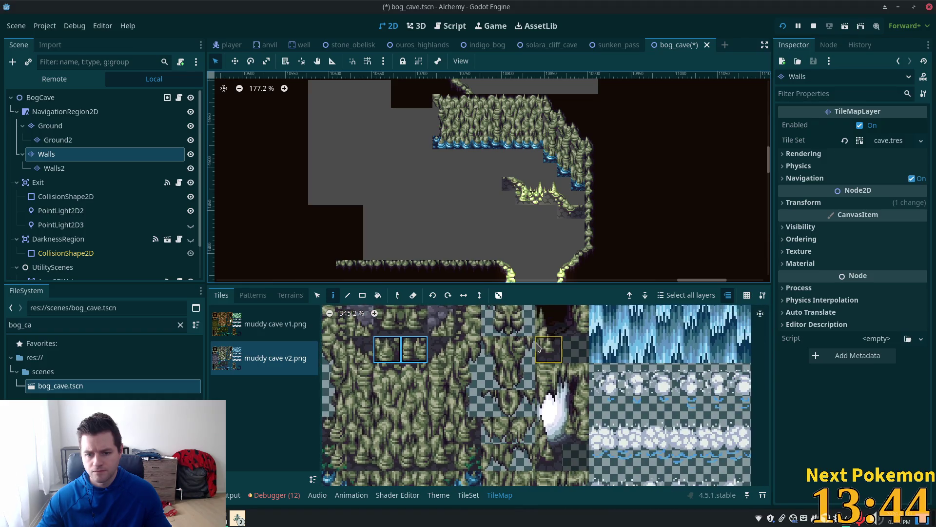
pyautogui.scroll(-2, 536, 376)
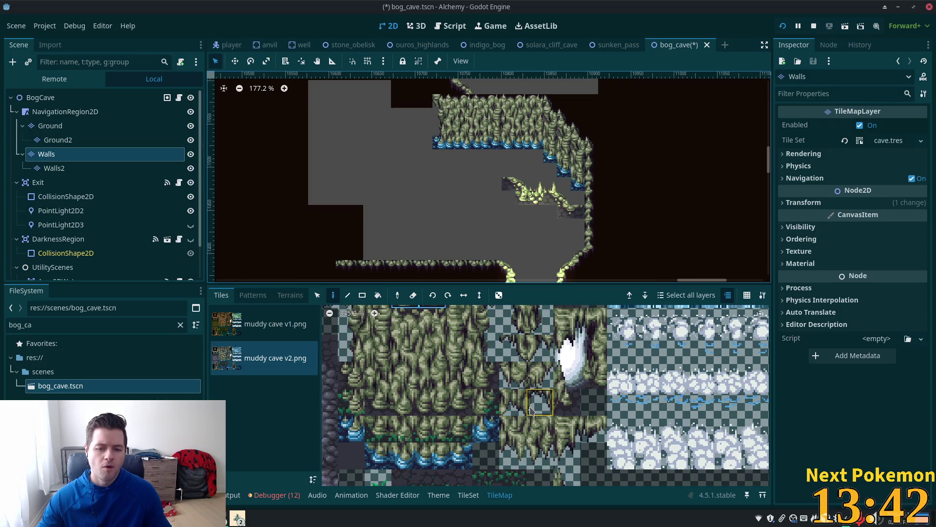
pyautogui.moveTo(572, 454); pyautogui.dragTo(560, 321)
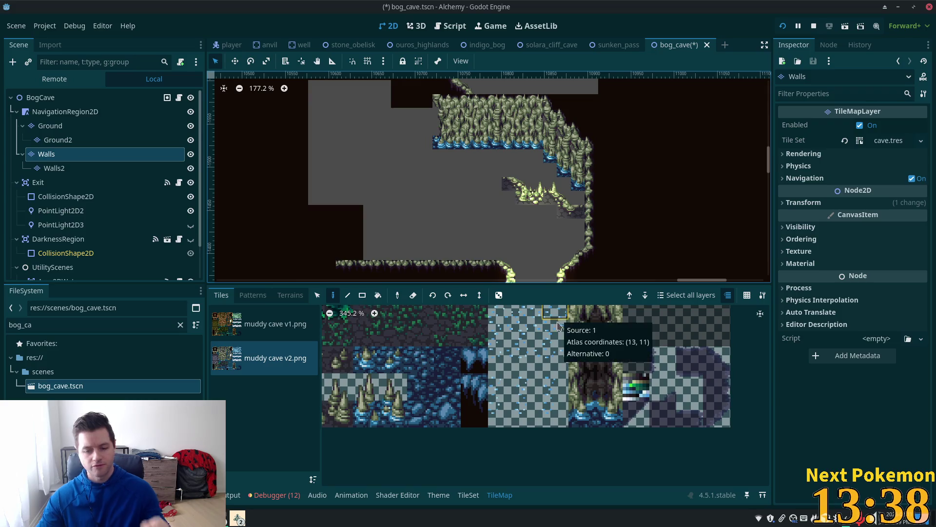
pyautogui.hscroll(-4, 566, 380)
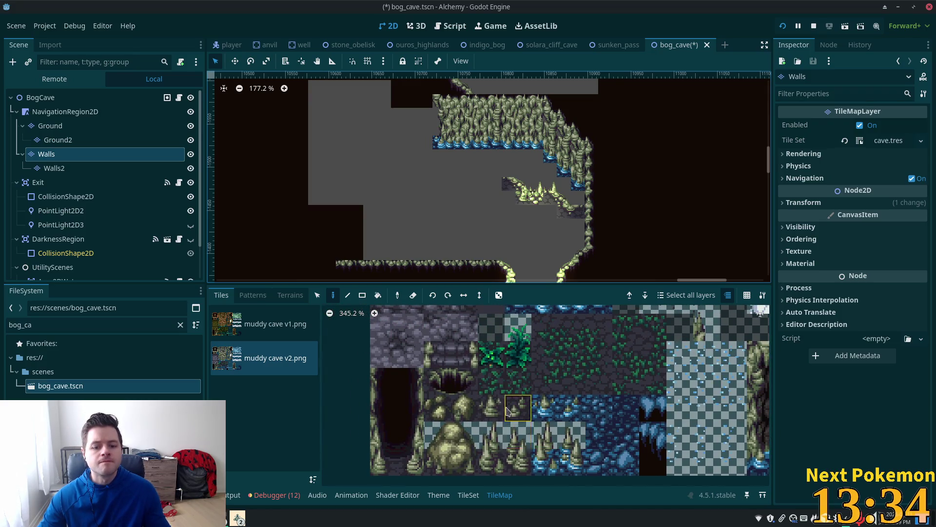
pyautogui.scroll(4, 561, 370)
pyautogui.scroll(5, 560, 362)
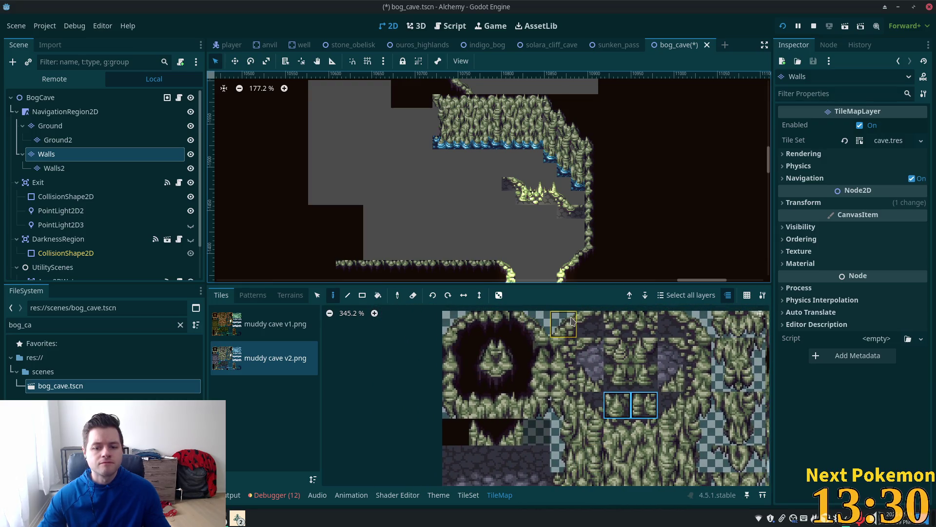
pyautogui.moveTo(618, 324); pyautogui.dragTo(644, 324)
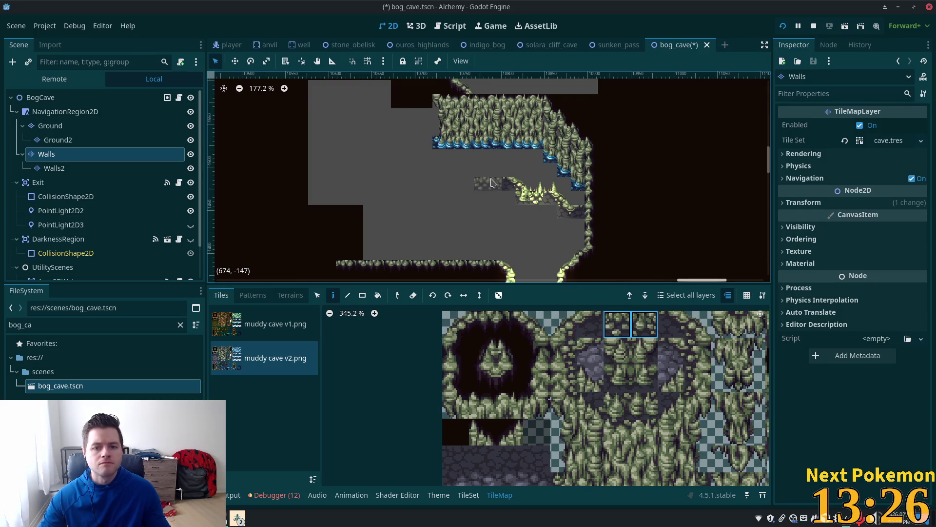
pyautogui.moveTo(588, 325); pyautogui.dragTo(568, 335)
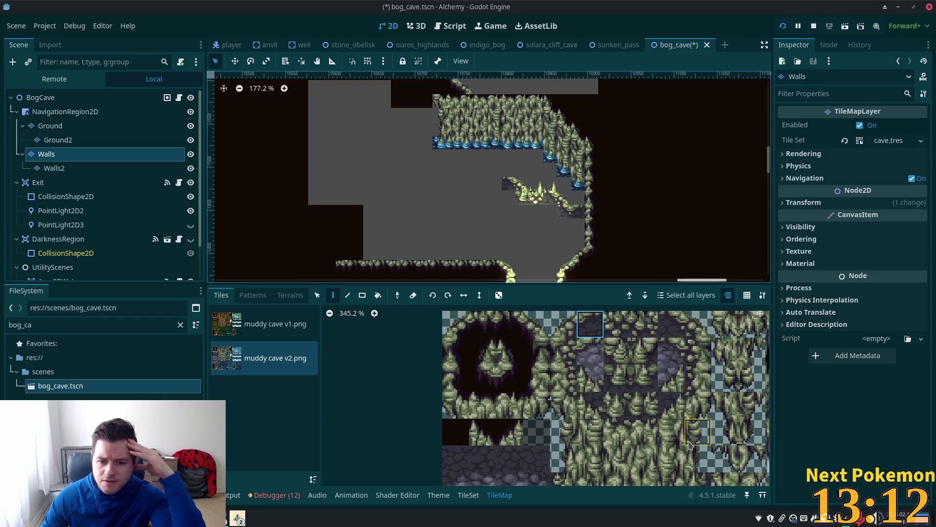
pyautogui.scroll(-3, 619, 389)
pyautogui.hscroll(3, 586, 380)
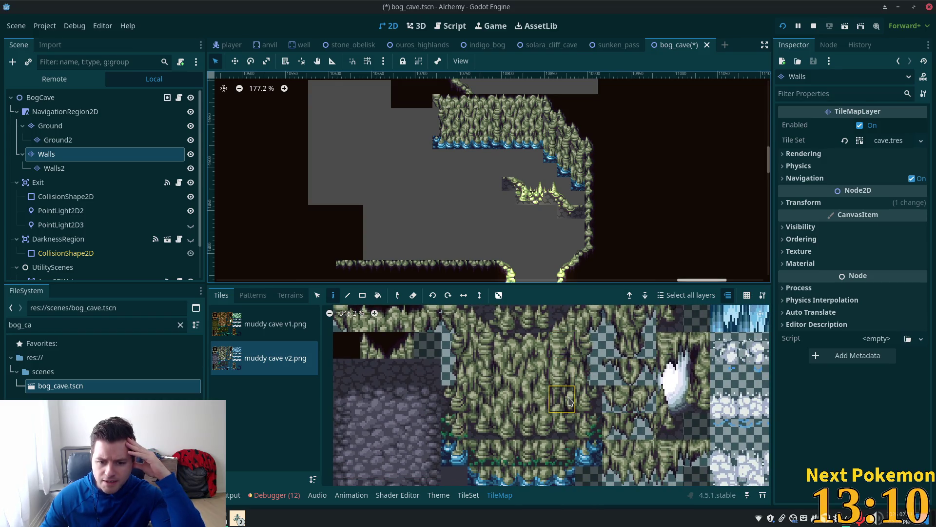
pyautogui.keyDown('ctrl'); pyautogui.scroll(-2, 580, 417); pyautogui.keyUp('ctrl')
pyautogui.scroll(-2, 571, 386)
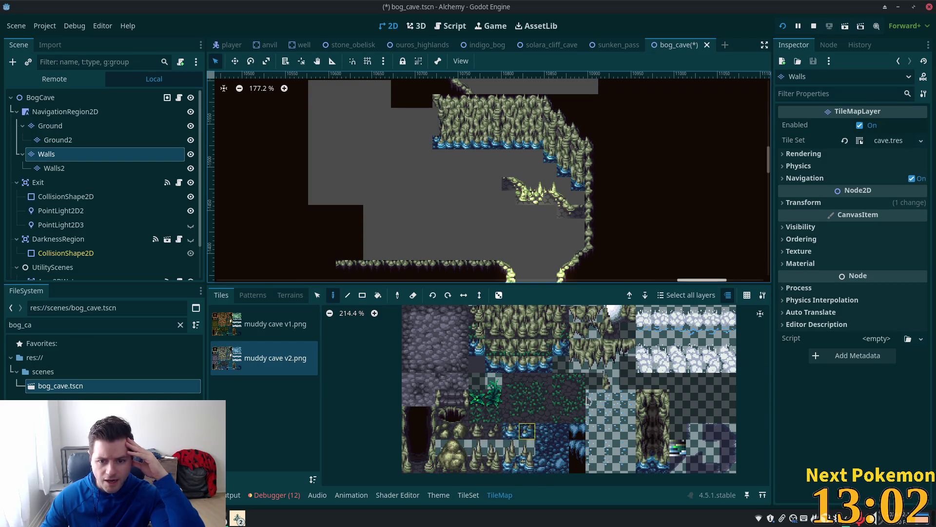
pyautogui.scroll(2, 597, 365)
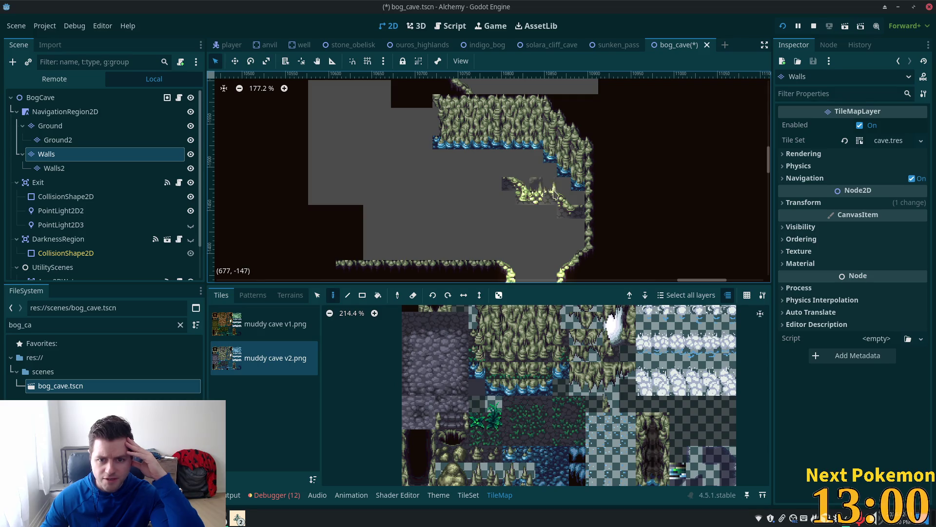
pyautogui.scroll(2, 572, 391)
pyautogui.hscroll(2, 571, 390)
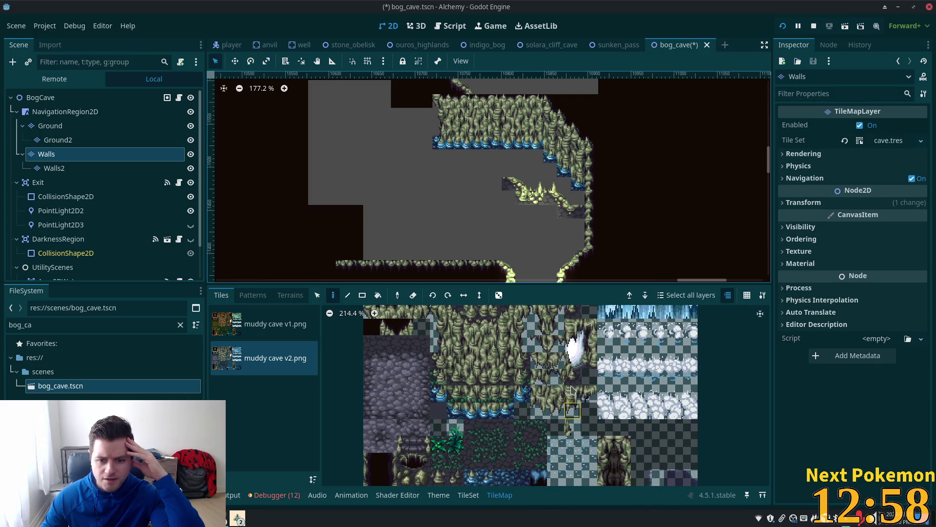
pyautogui.click(590, 394)
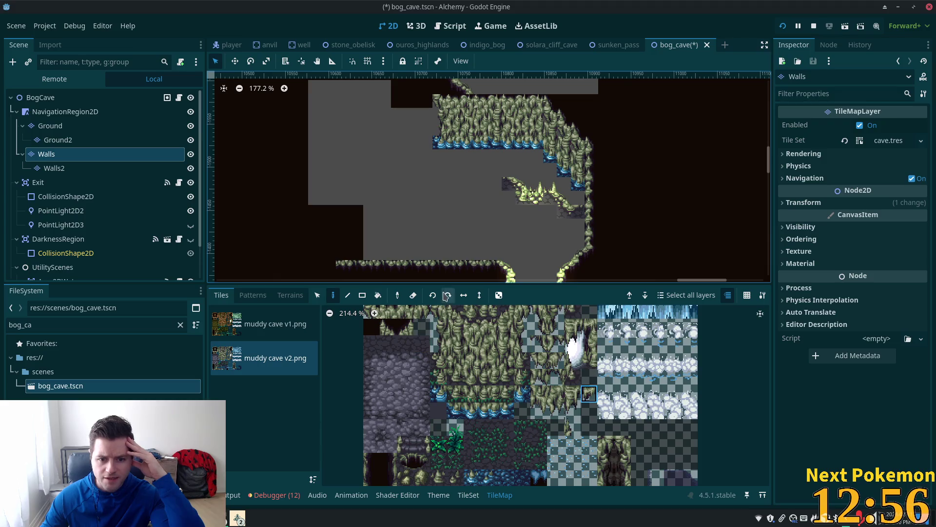
pyautogui.click(506, 176)
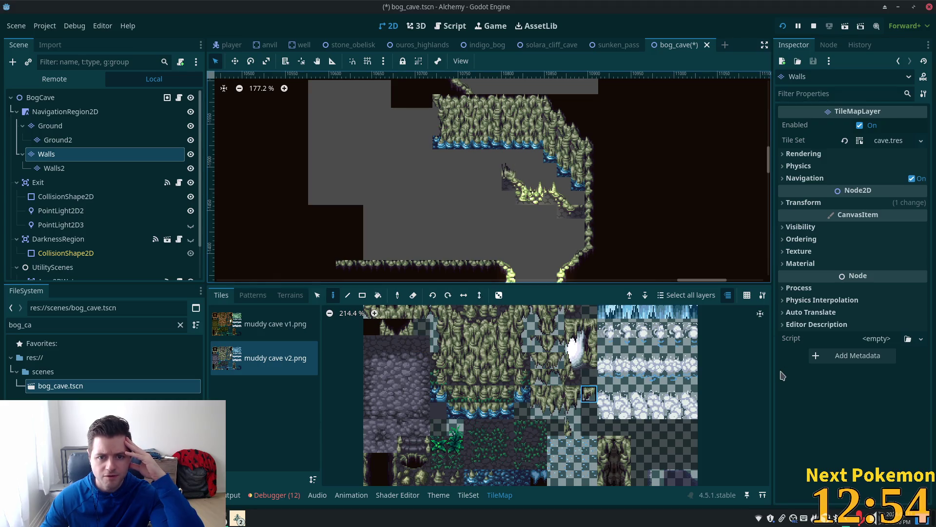
# Step: Paint a two-tile muddy cave wall piece just below the ceiling
pyautogui.scroll(5, 513, 171)
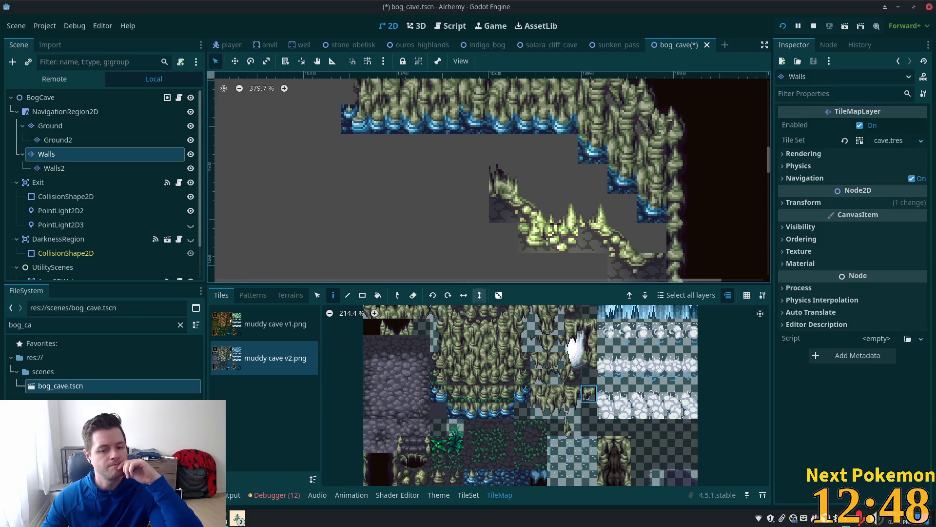
pyautogui.scroll(3, 563, 386)
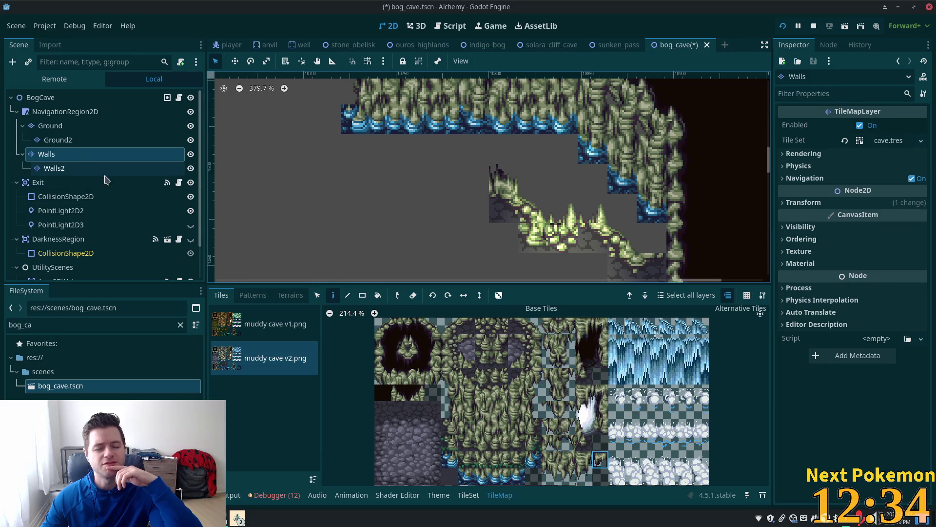
pyautogui.moveTo(555, 380); pyautogui.dragTo(572, 379)
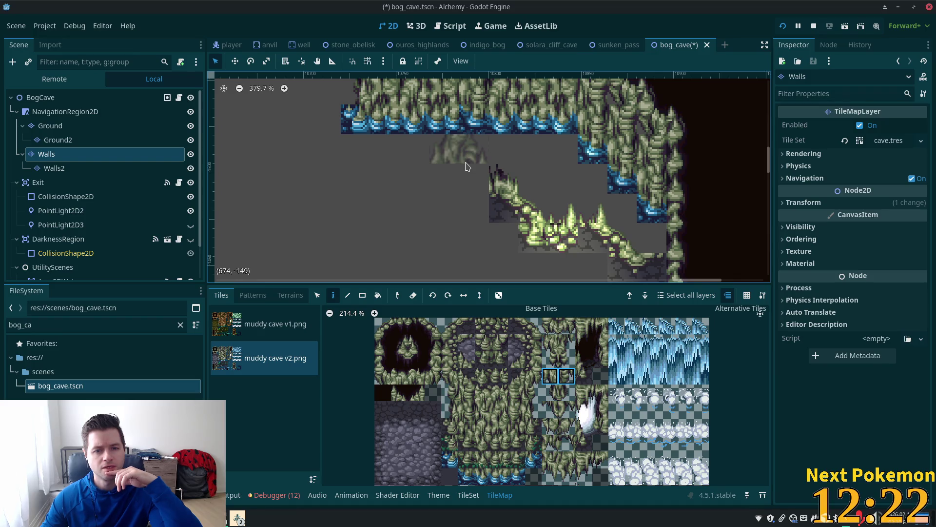
pyautogui.click(466, 167)
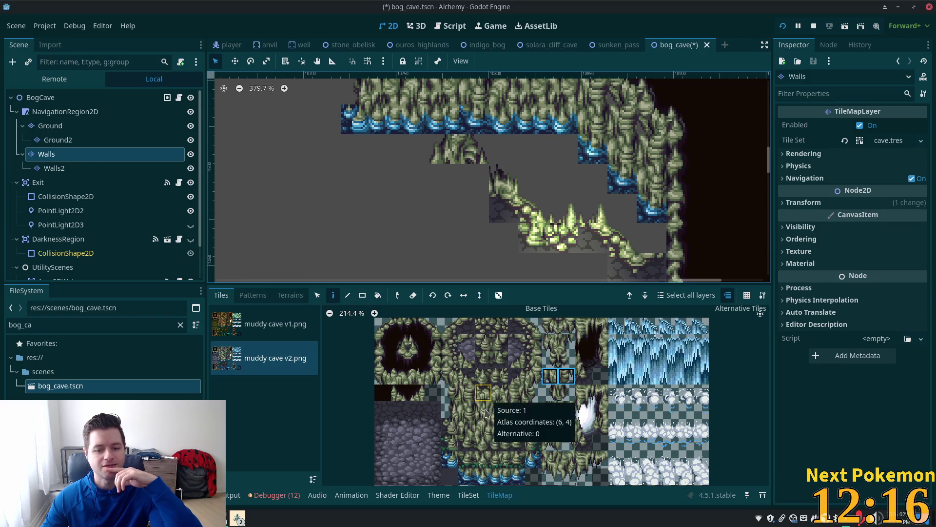
# Step: Extend the hanging piece downward with a two-tile vertical wall column, then select the Walls2 layer
pyautogui.click(500, 425)
pyautogui.moveTo(498, 426); pyautogui.dragTo(482, 409)
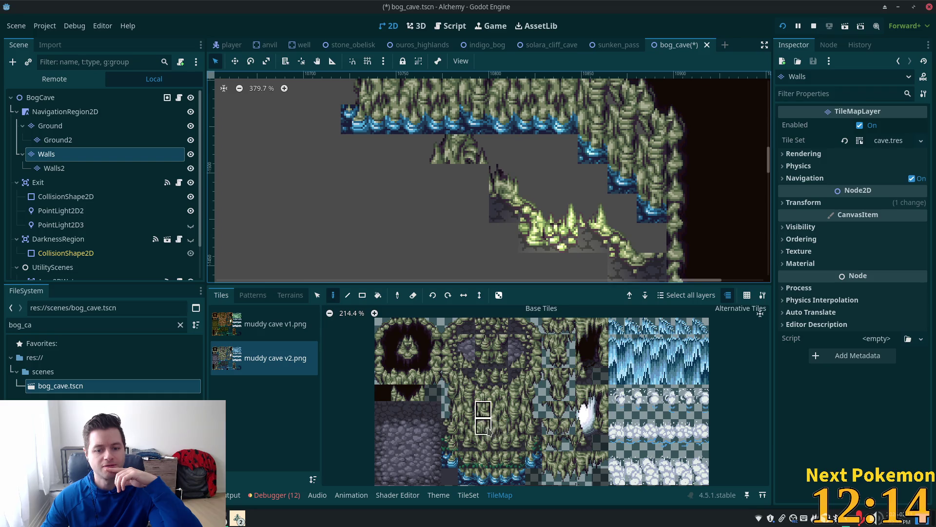
pyautogui.click(483, 409)
pyautogui.click(473, 149)
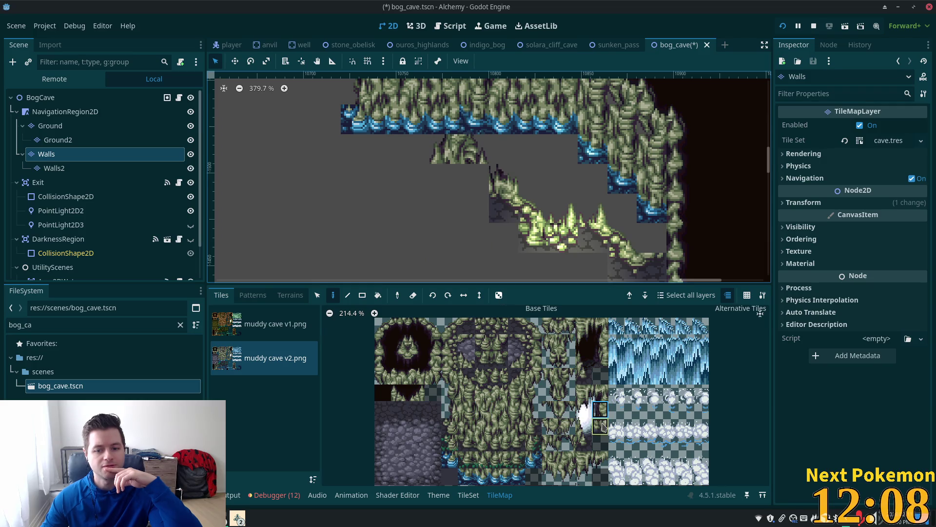
pyautogui.moveTo(533, 392); pyautogui.dragTo(532, 410)
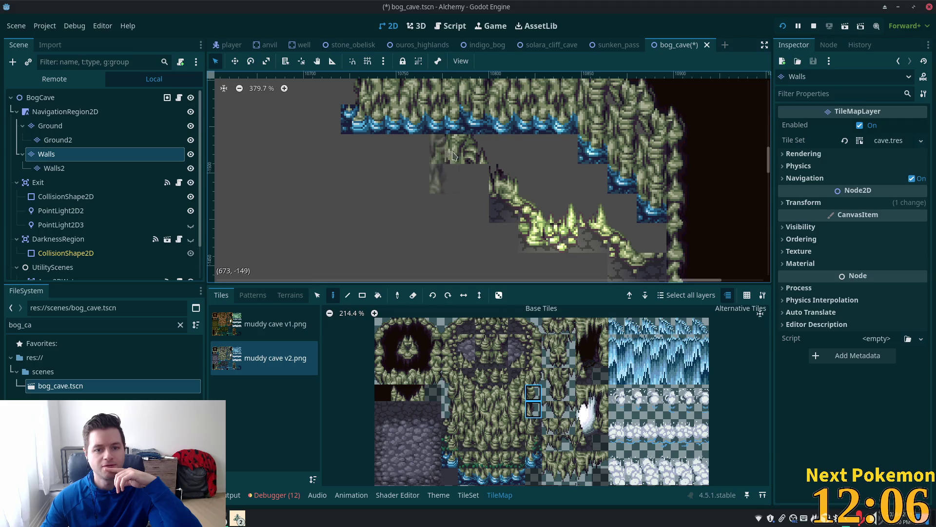
pyautogui.click(474, 120)
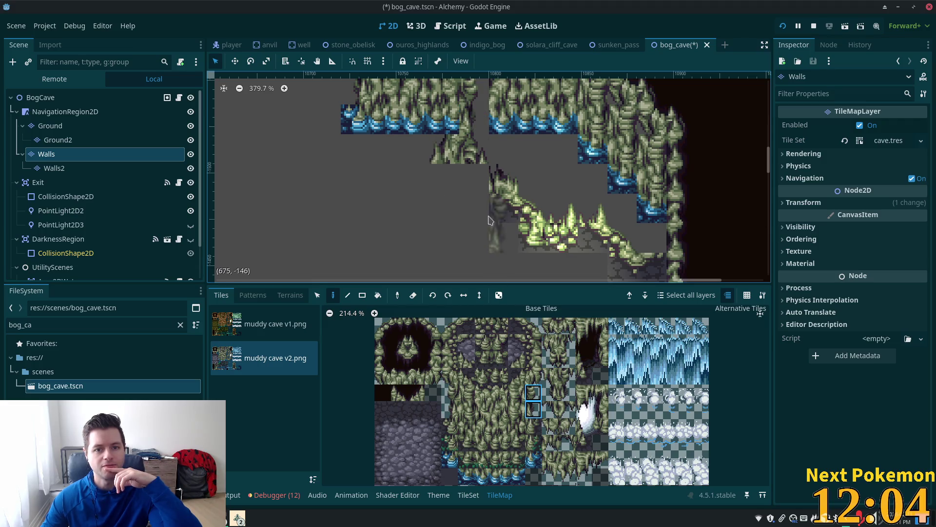
pyautogui.scroll(3, 497, 224)
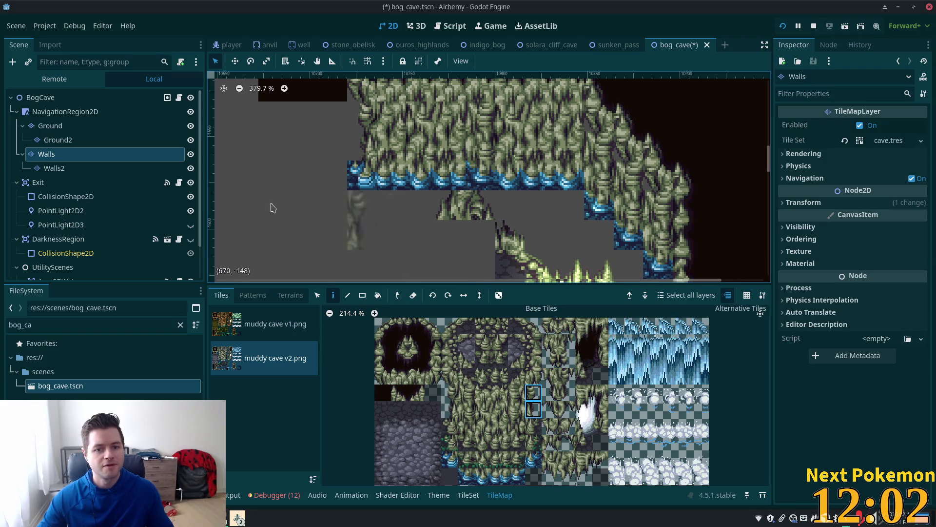
pyautogui.click(54, 167)
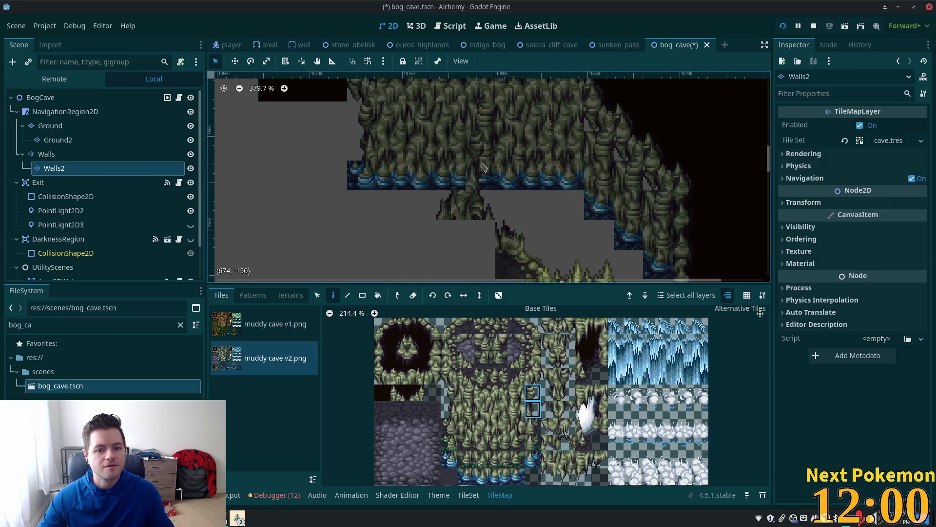
# Step: Pick wall tiles, inspect the stalactite with all layers via BogCave, then reselect Walls2
pyautogui.moveTo(449, 393); pyautogui.dragTo(449, 409)
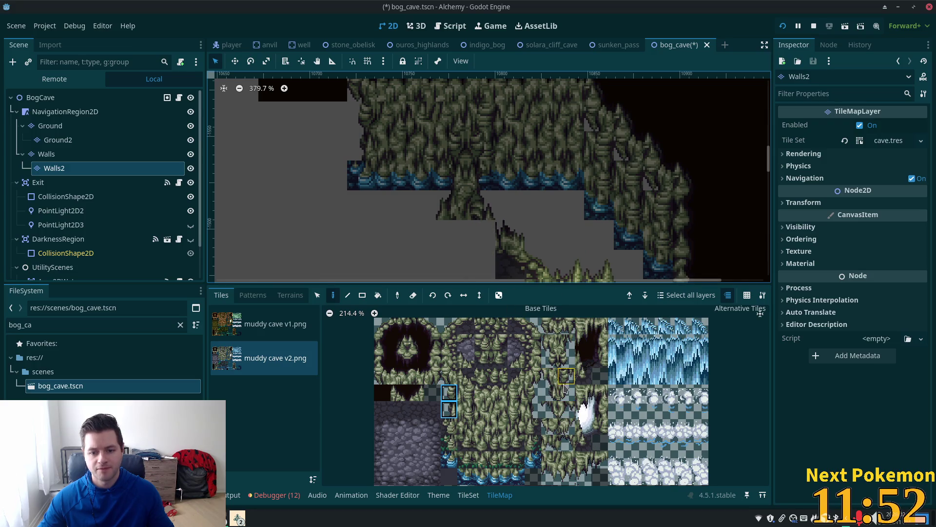
pyautogui.moveTo(555, 379); pyautogui.dragTo(568, 394)
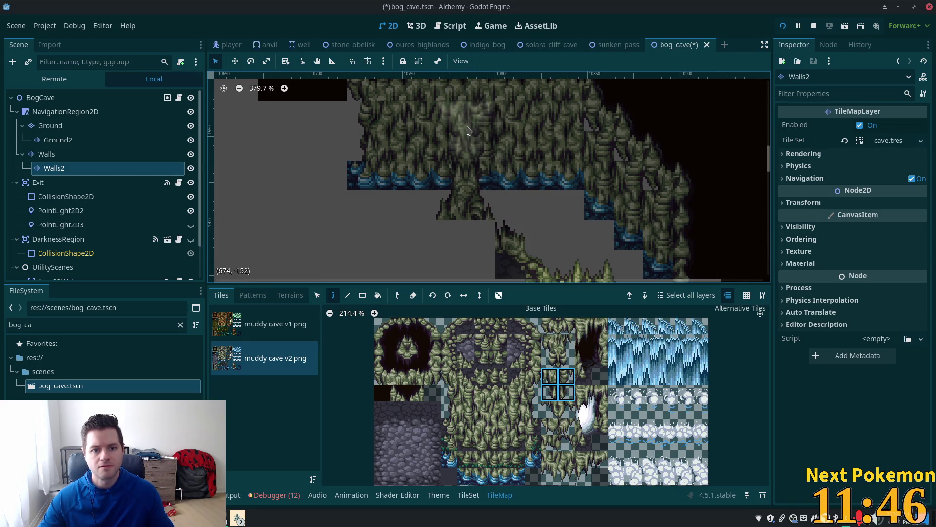
pyautogui.click(54, 97)
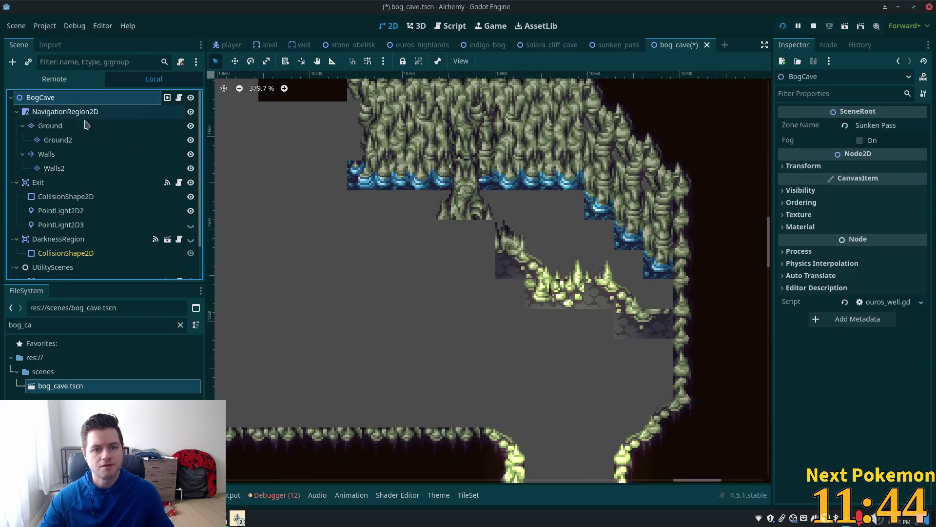
pyautogui.scroll(-2, 380, 228)
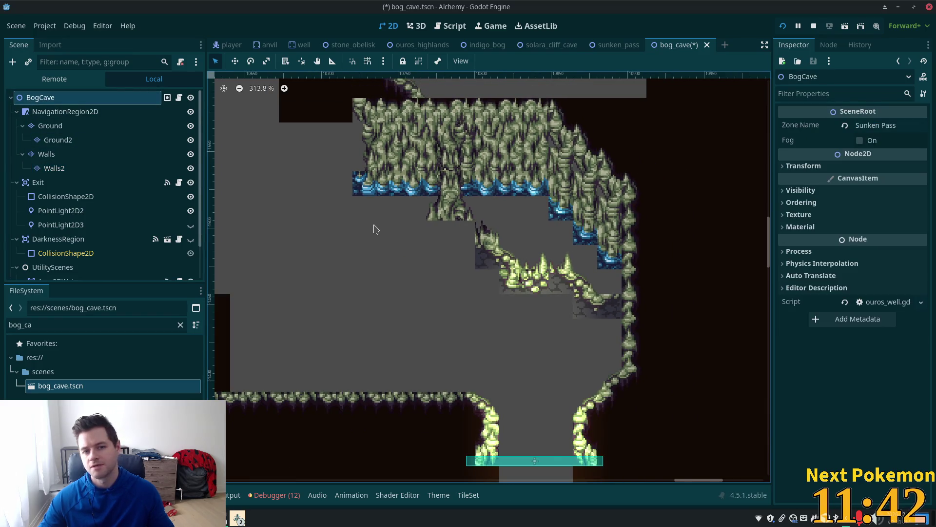
pyautogui.scroll(5, 443, 251)
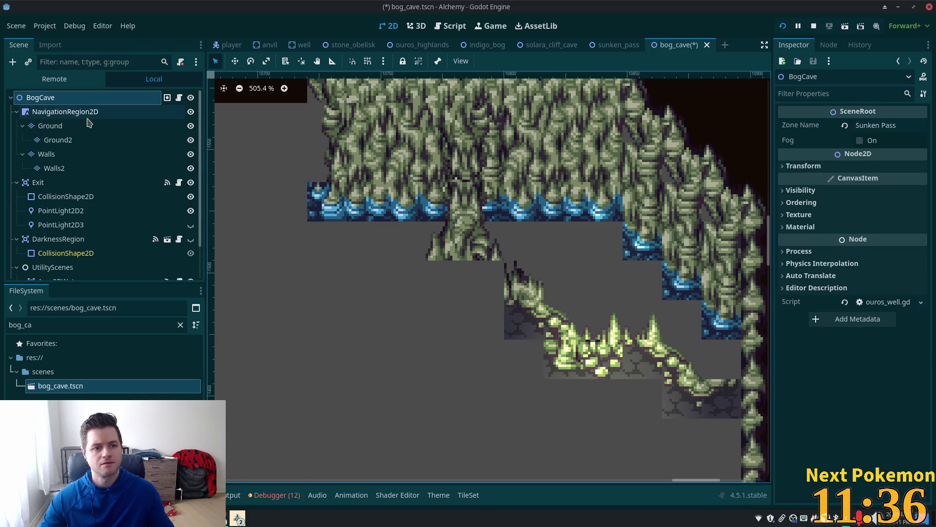
pyautogui.click(68, 167)
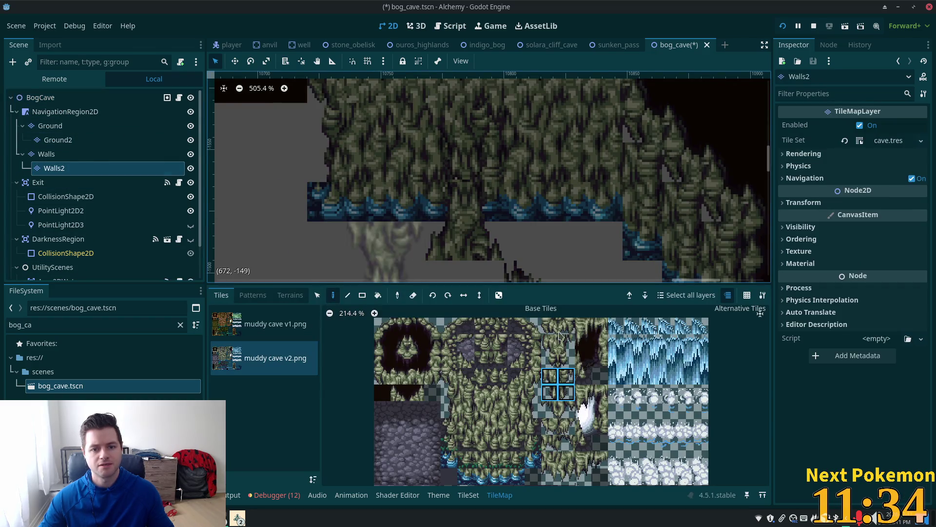
# Step: Paint cobblestone and foliage tiles around the column's base on Walls2
pyautogui.scroll(-3, 580, 229)
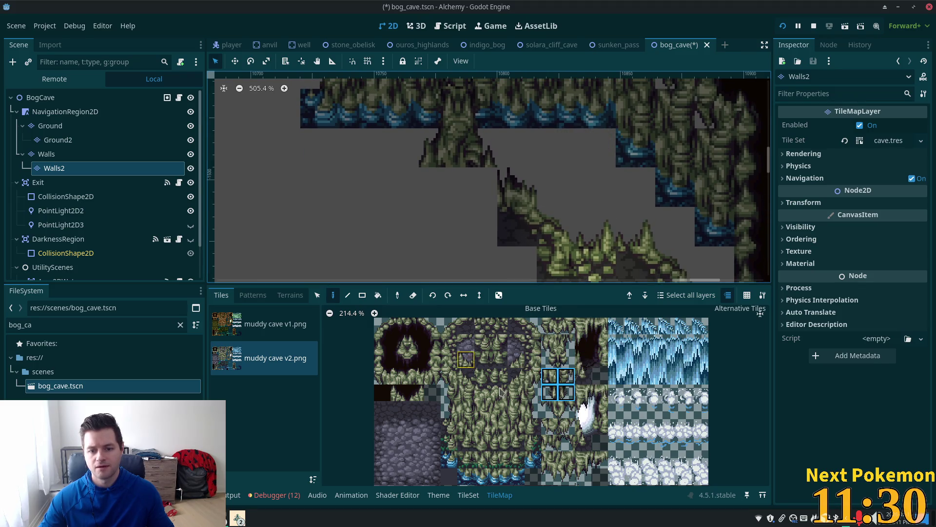
pyautogui.moveTo(483, 326); pyautogui.dragTo(499, 325)
pyautogui.click(470, 192)
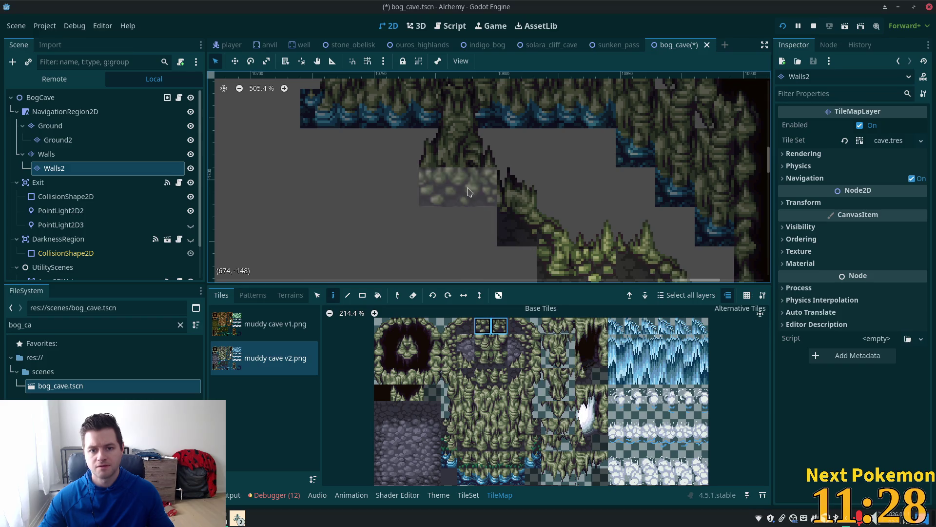
pyautogui.click(467, 191)
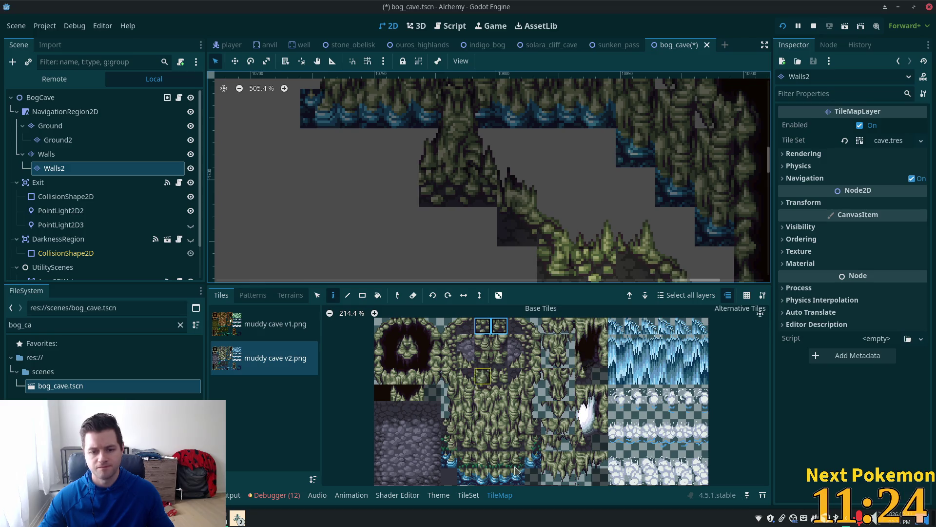
pyautogui.moveTo(483, 444); pyautogui.dragTo(499, 444)
pyautogui.click(463, 195)
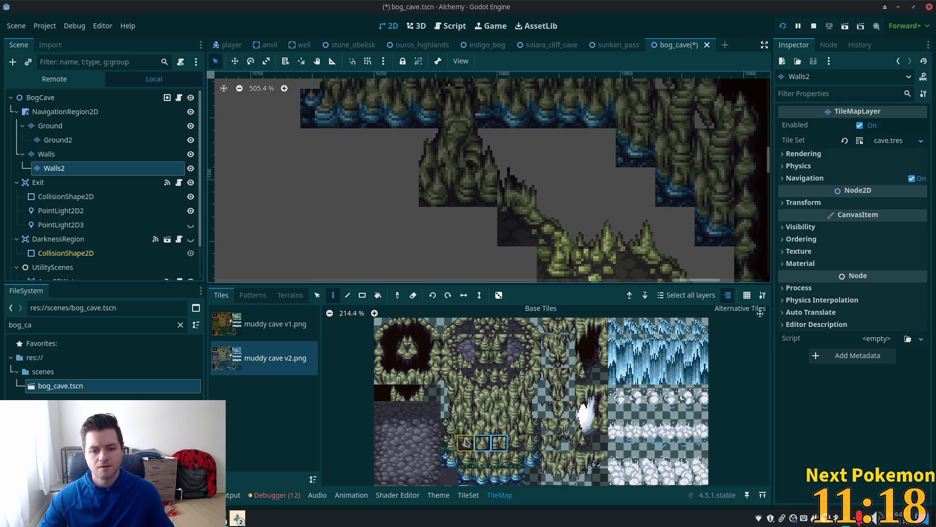
# Step: Add a spike tile at the column base and view the finished room with all layers
pyautogui.click(513, 444)
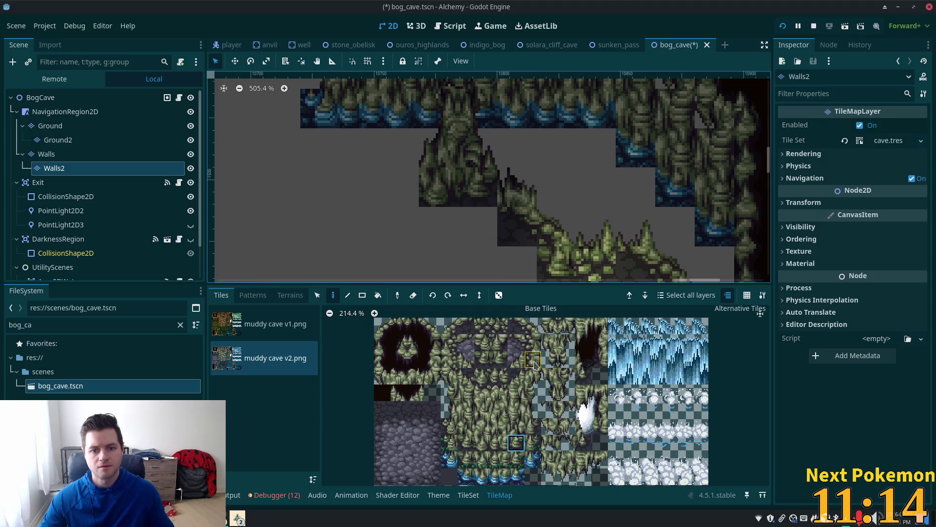
pyautogui.click(513, 205)
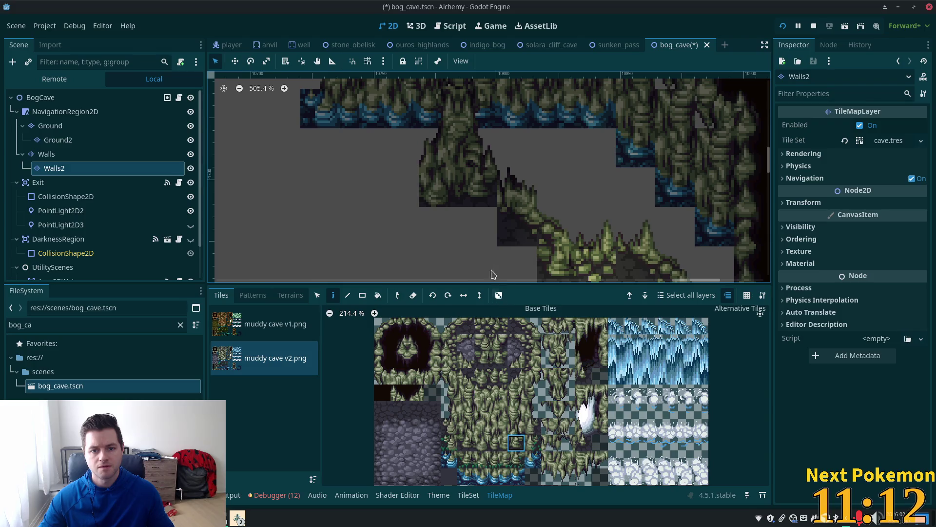
pyautogui.click(466, 443)
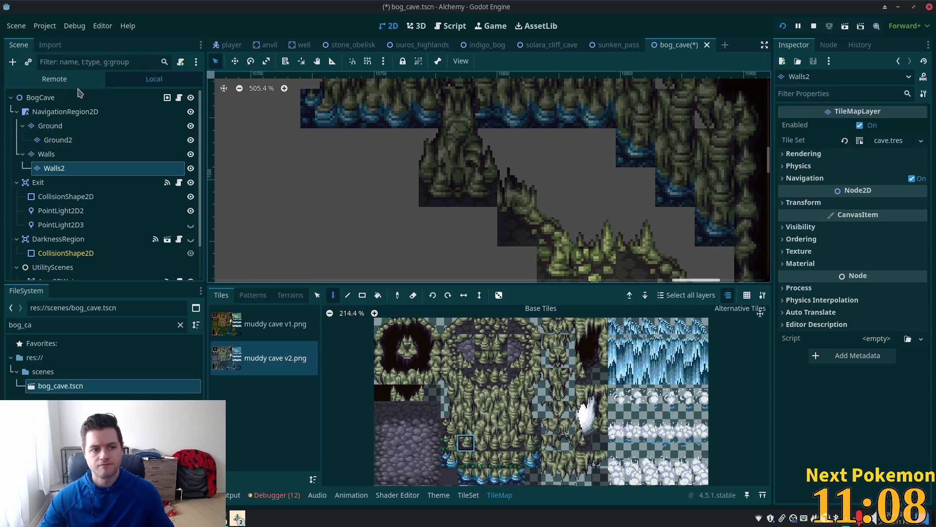
pyautogui.click(29, 99)
pyautogui.scroll(-4, 341, 213)
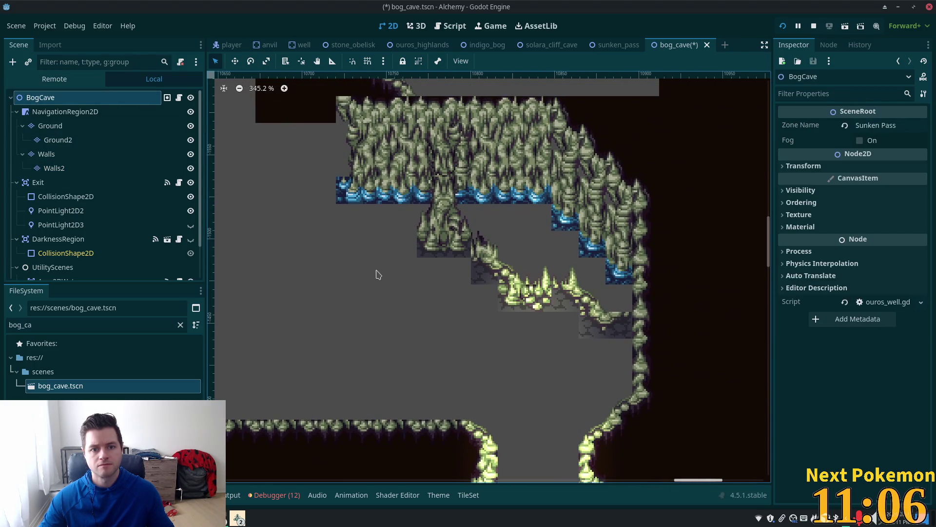
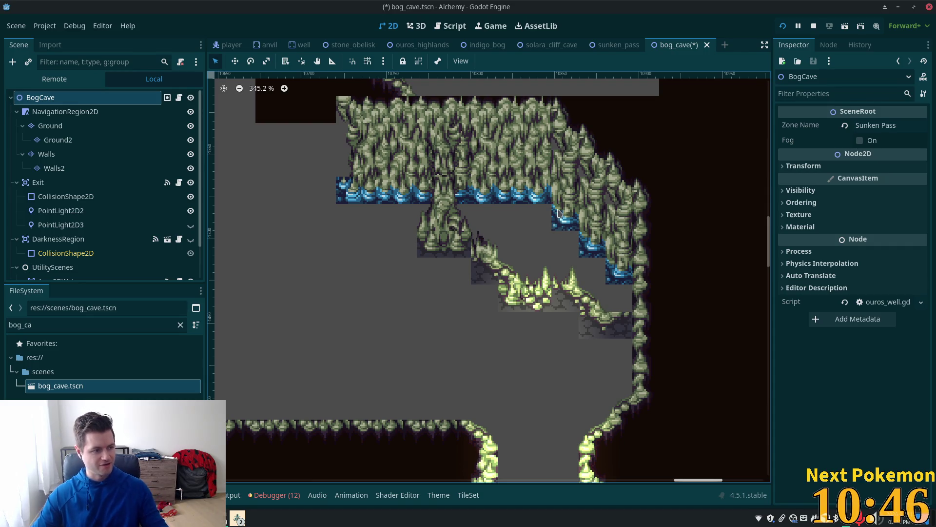
# Step: Select the Ground layer and choose the water terrain with the Rectangle tool
pyautogui.scroll(3, 364, 229)
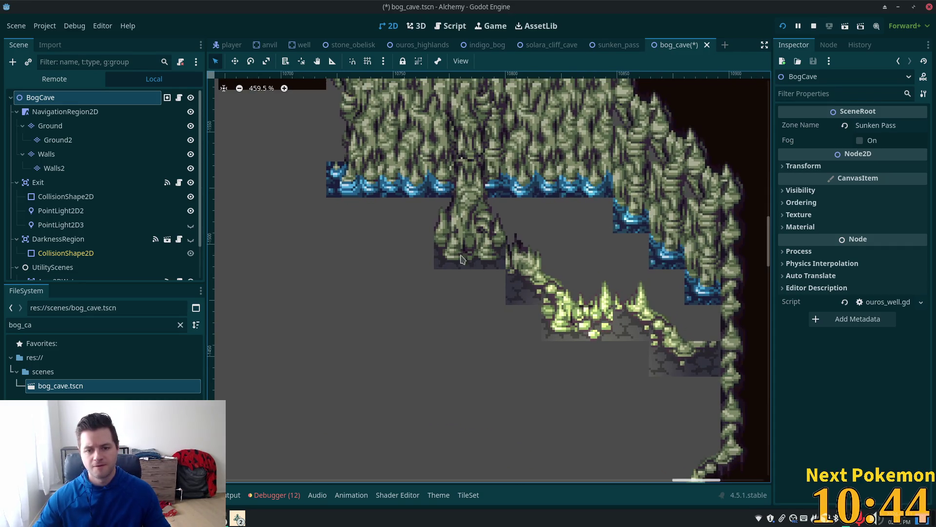
pyautogui.scroll(-4, 627, 288)
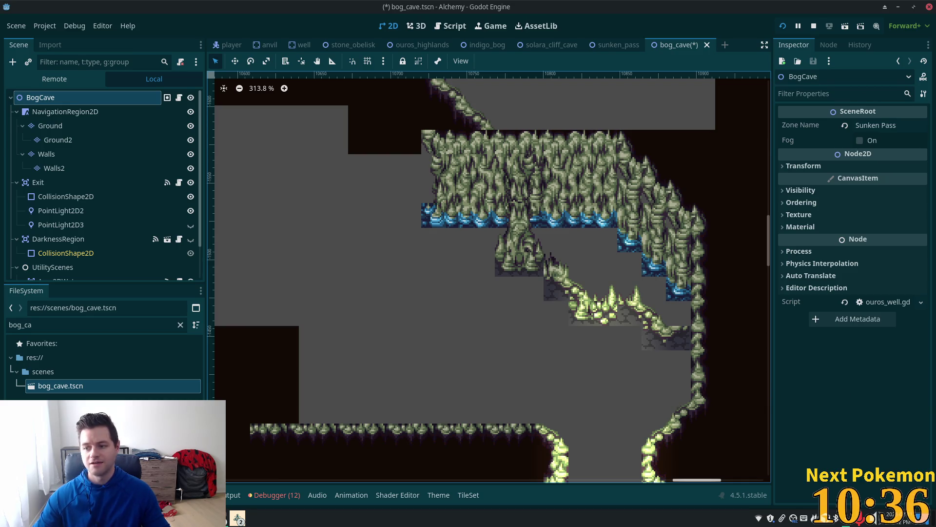
pyautogui.scroll(2, 329, 190)
pyautogui.click(73, 125)
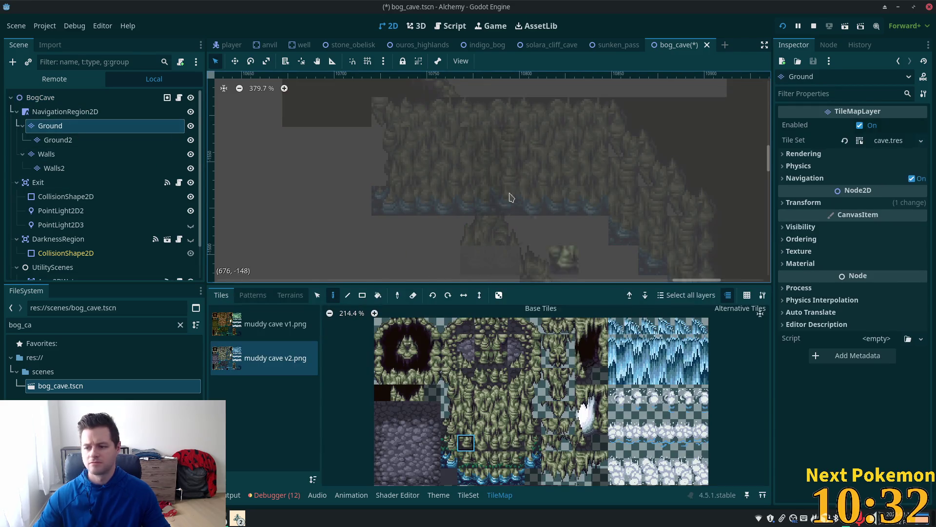
pyautogui.scroll(-2, 561, 254)
pyautogui.scroll(-1, 560, 225)
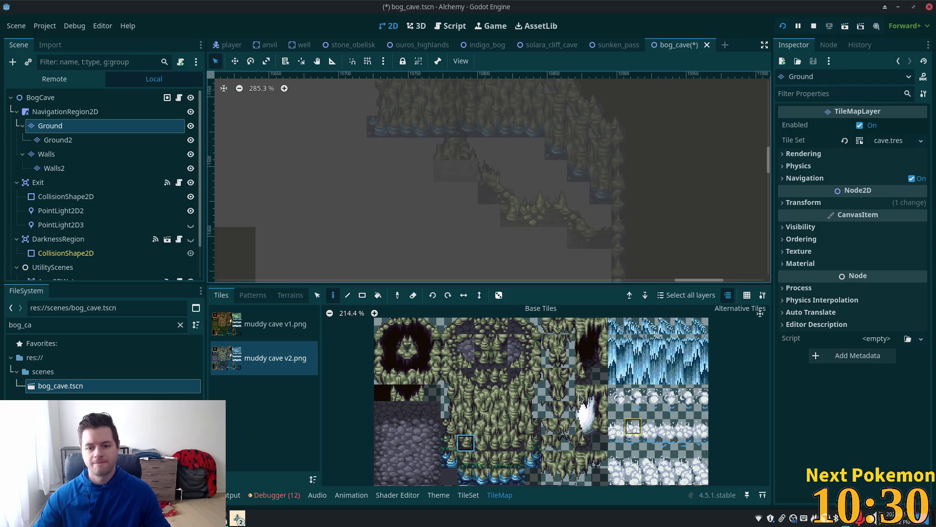
pyautogui.click(290, 295)
pyautogui.click(247, 396)
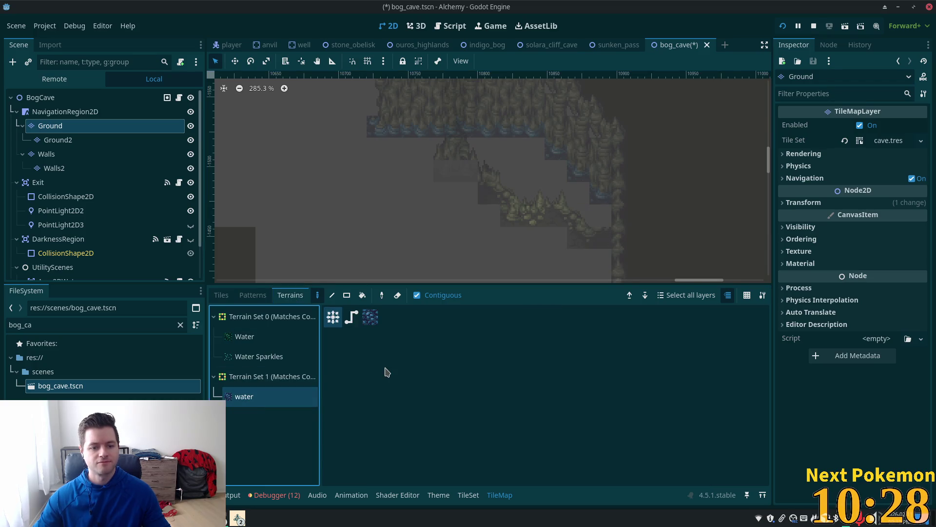
pyautogui.click(346, 295)
# Step: Drag four water rectangles onto the cave floor to form the pool, then reselect BogCave
pyautogui.moveTo(508, 149); pyautogui.dragTo(545, 203)
pyautogui.moveTo(538, 162)
pyautogui.mouseDown()
pyautogui.moveTo(599, 207)
pyautogui.moveTo(585, 203)
pyautogui.moveTo(601, 193)
pyautogui.mouseUp()
pyautogui.moveTo(470, 133); pyautogui.dragTo(507, 163)
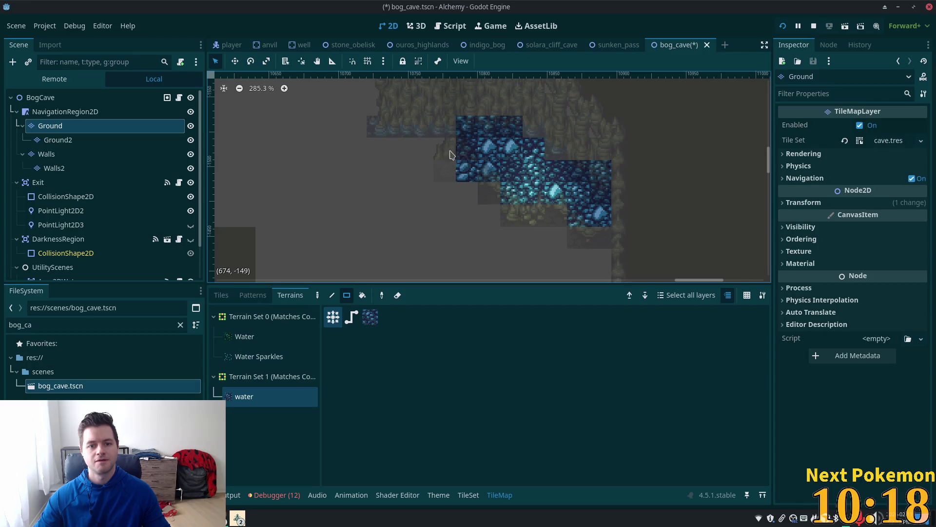
pyautogui.moveTo(433, 138); pyautogui.dragTo(457, 150)
pyautogui.click(115, 97)
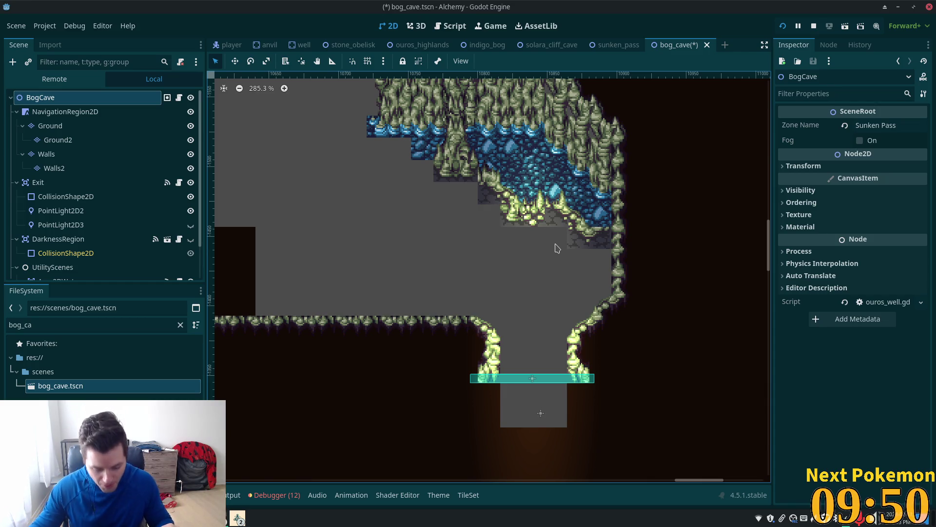
pyautogui.scroll(3, 443, 149)
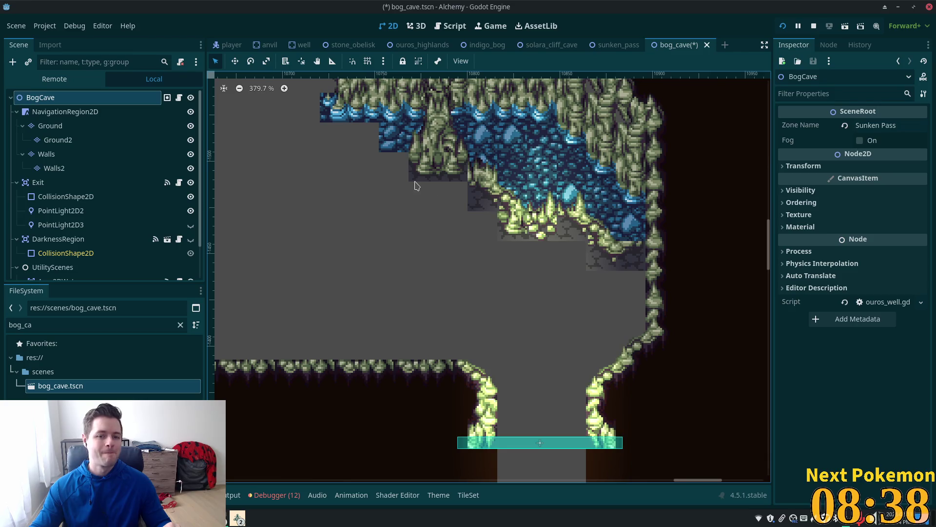
pyautogui.scroll(-3, 414, 185)
pyautogui.scroll(5, 553, 268)
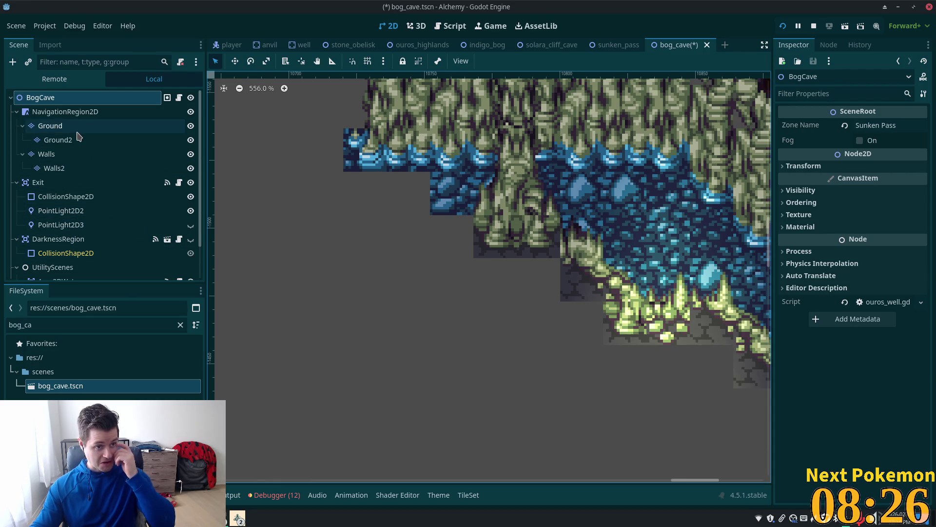
# Step: Try a different wall tile beside the pool on the Walls layer, then undo it
pyautogui.click(49, 154)
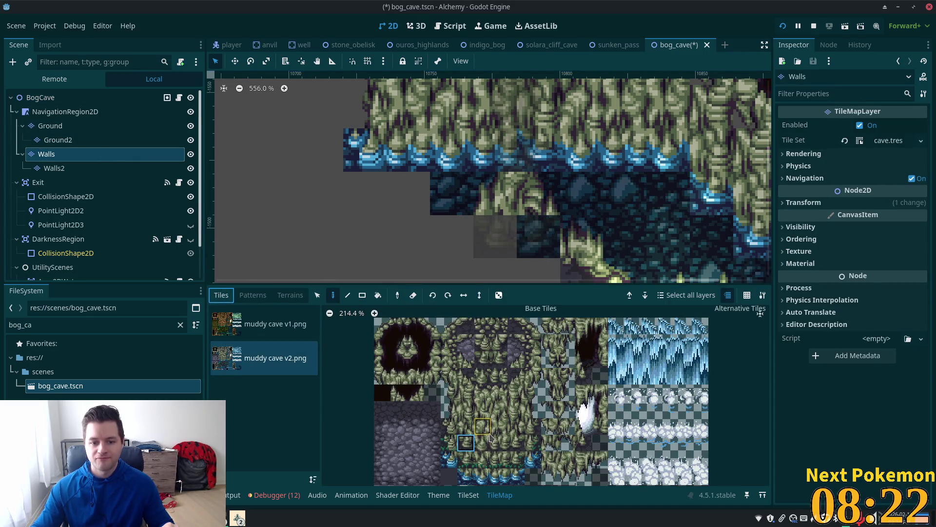
pyautogui.click(454, 428)
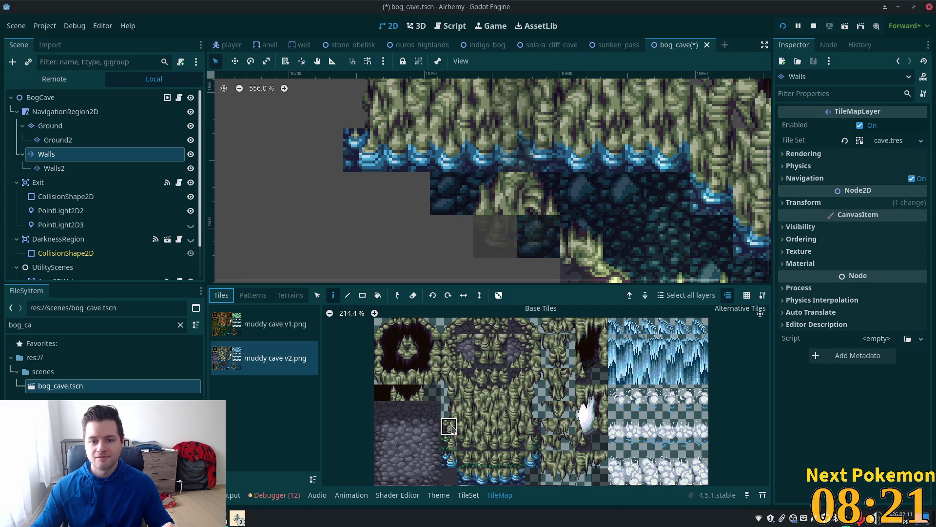
pyautogui.click(586, 245)
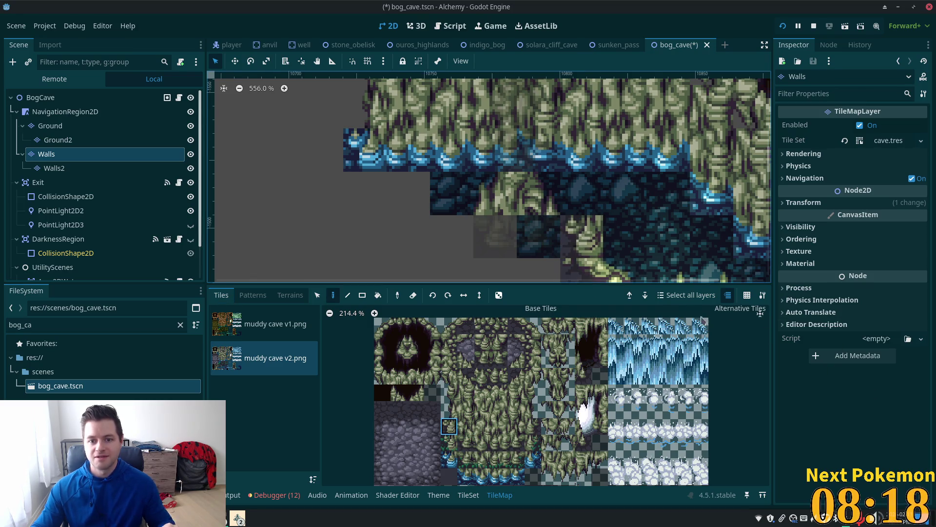
pyautogui.hotkey('ctrl', 'z')
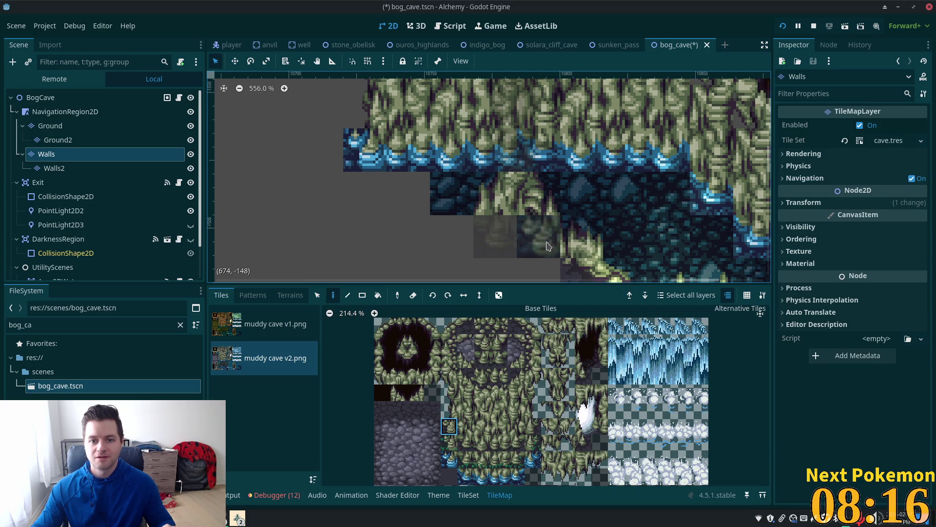
pyautogui.scroll(-3, 495, 182)
pyautogui.hscroll(2, 495, 182)
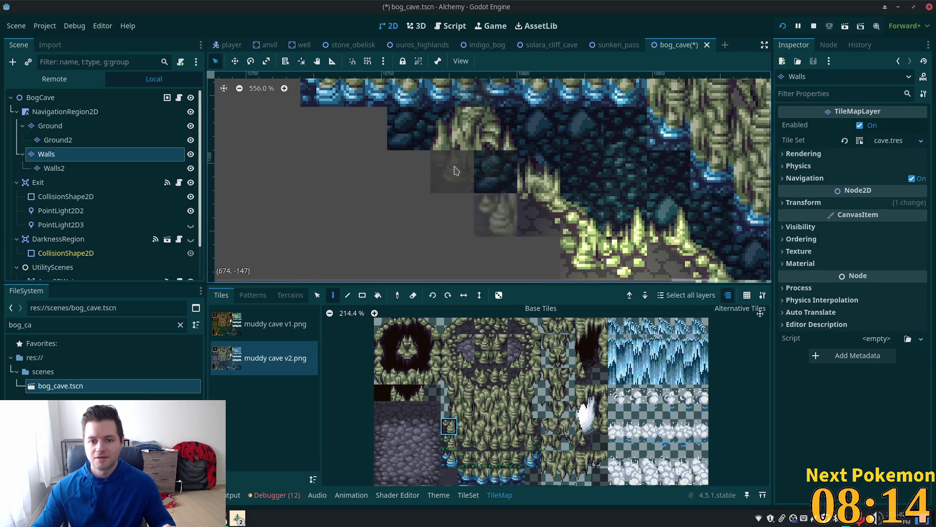
# Step: Check the Ground layer alone, then paint a single pillar tile on the Walls layer
pyautogui.click(68, 126)
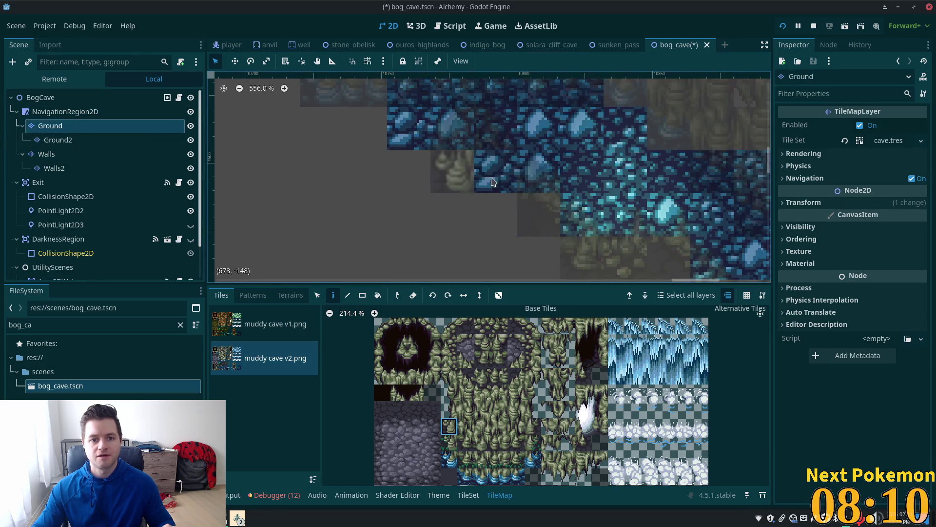
pyautogui.click(41, 98)
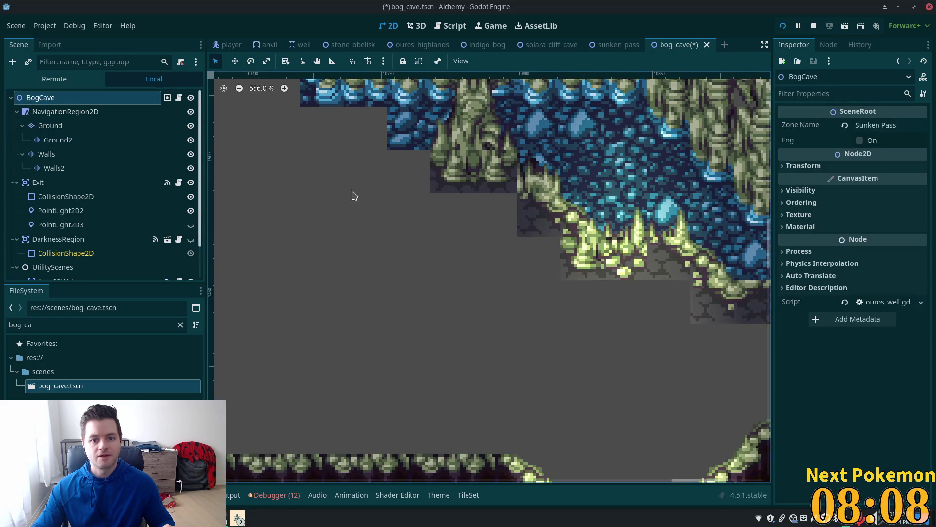
pyautogui.click(47, 154)
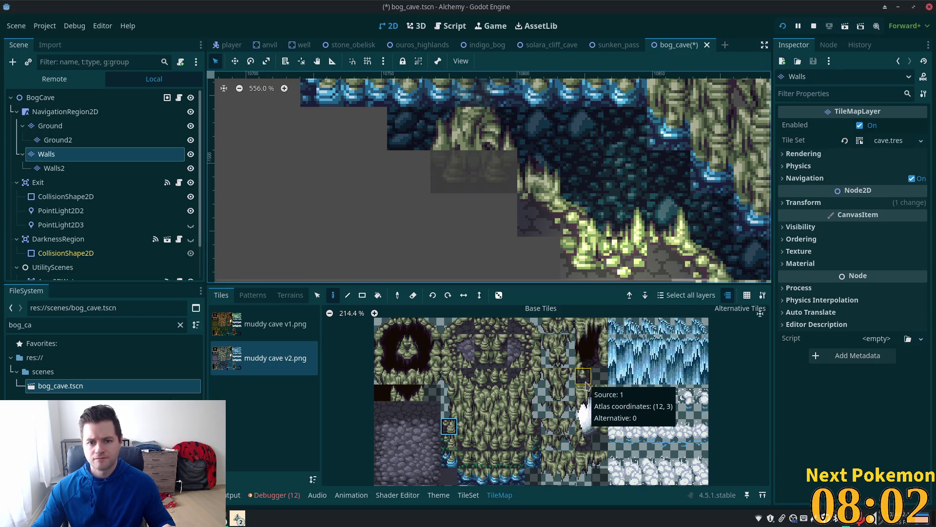
pyautogui.click(550, 342)
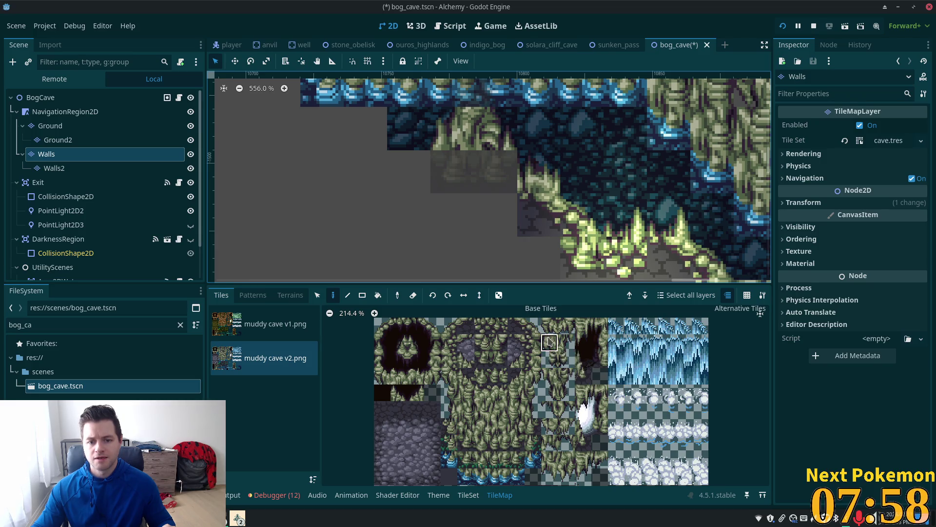
pyautogui.moveTo(539, 214); pyautogui.dragTo(539, 171)
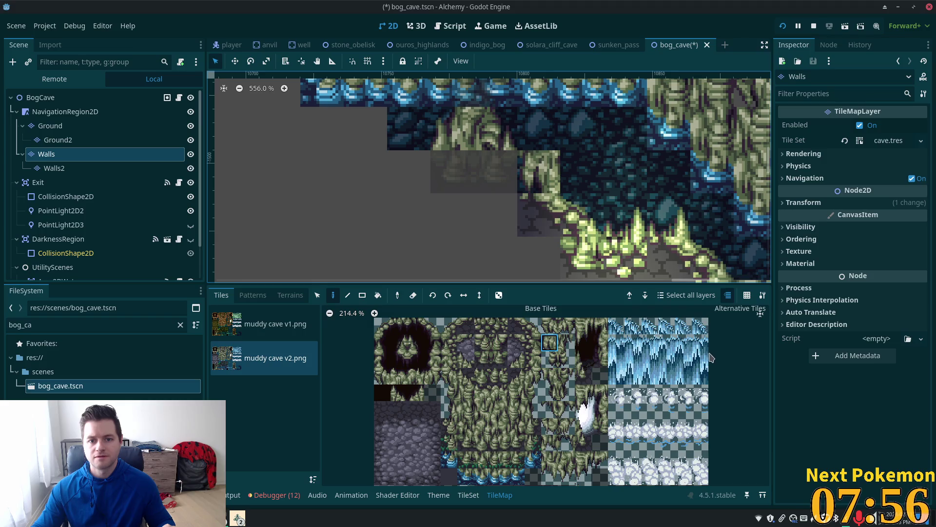
pyautogui.hotkey('ctrl', 'z')
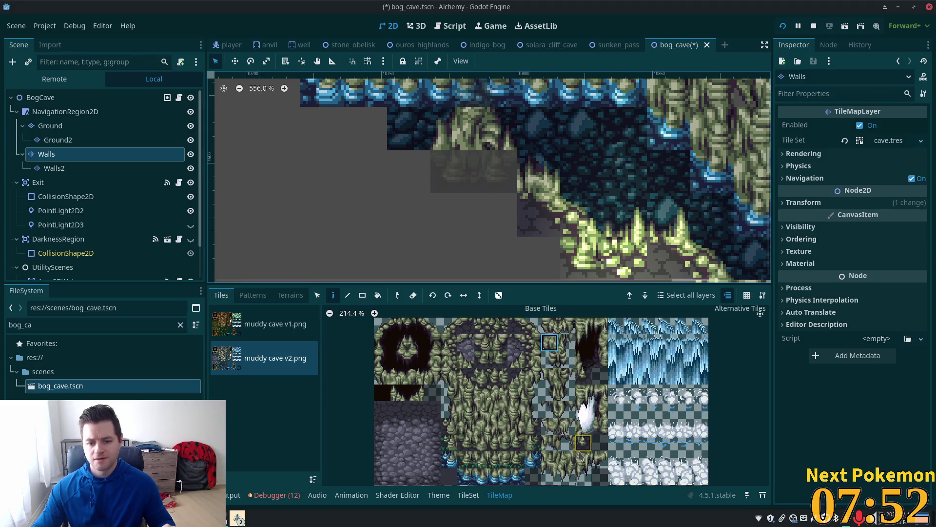
# Step: Paint stalagmite wall tiles along the pool's lower-left edge and below the pool
pyautogui.click(565, 443)
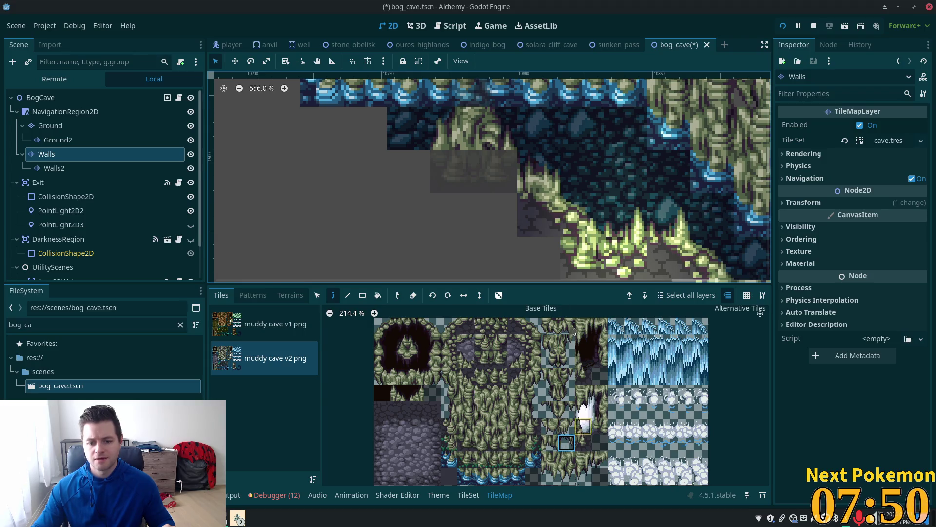
pyautogui.click(526, 225)
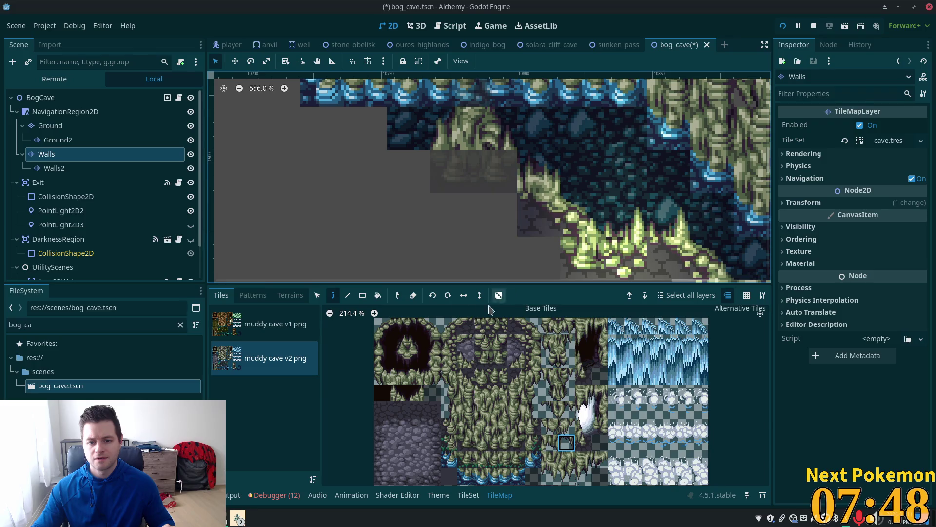
pyautogui.click(433, 295)
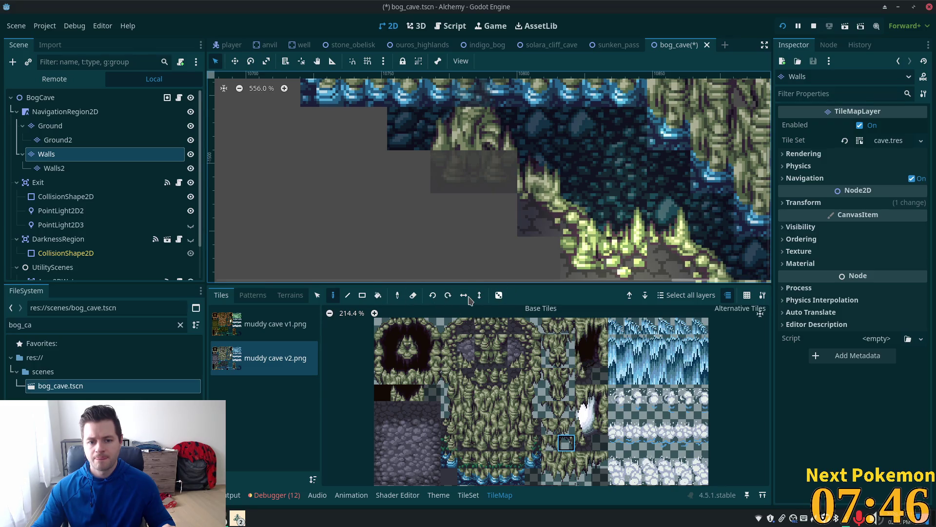
pyautogui.click(539, 172)
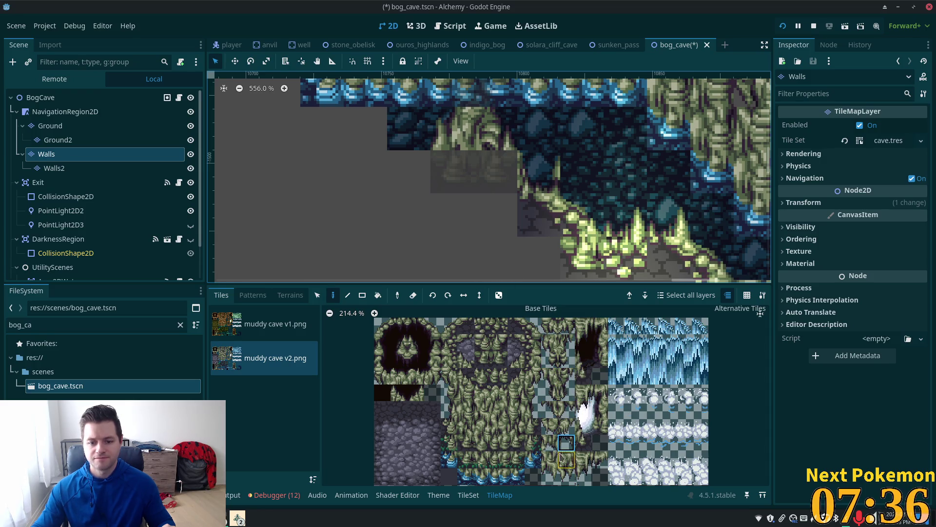
pyautogui.click(548, 425)
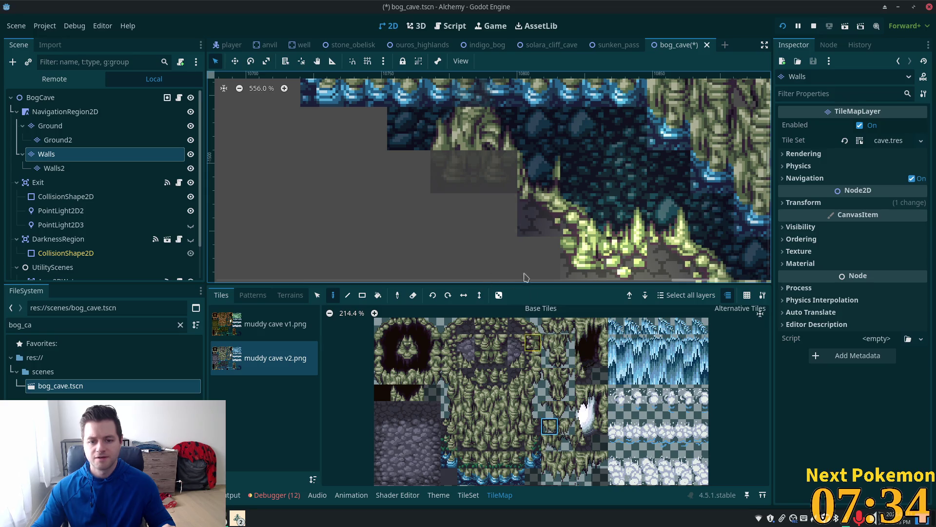
pyautogui.click(540, 254)
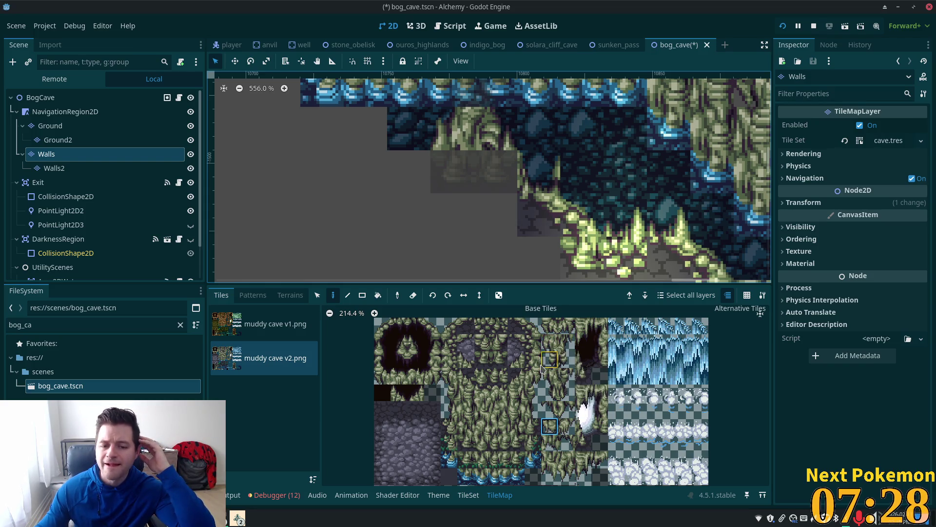
pyautogui.click(43, 97)
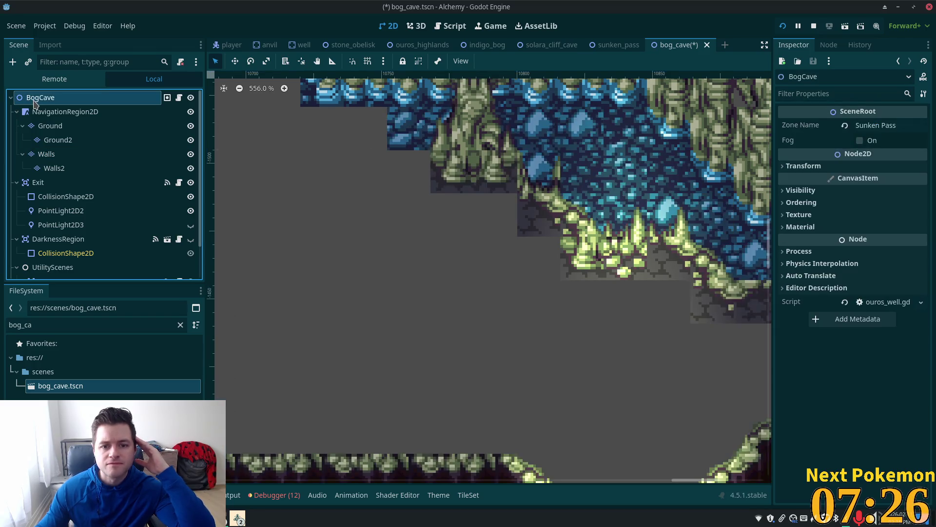
# Step: Select the Ground layer and pick a three-tile strip of cobblestone from the muddy cave atlas
pyautogui.scroll(-2, 382, 204)
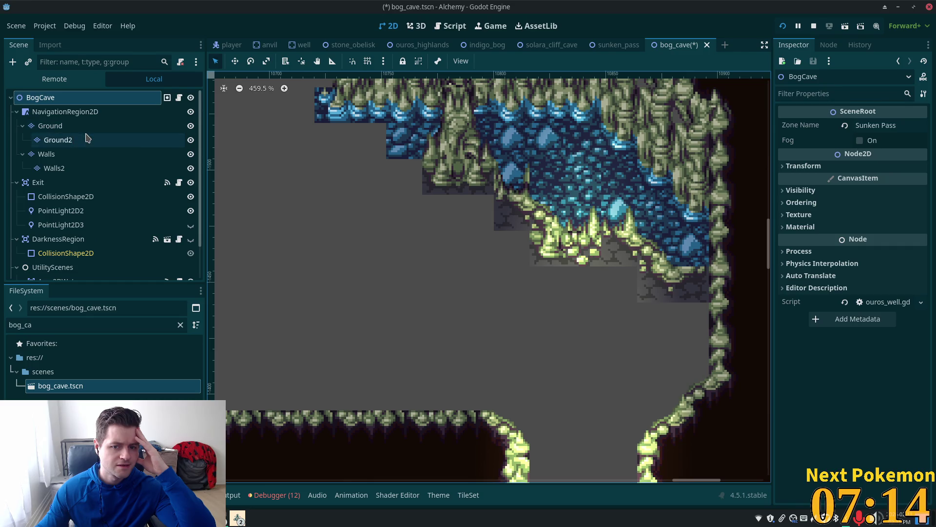
pyautogui.click(64, 154)
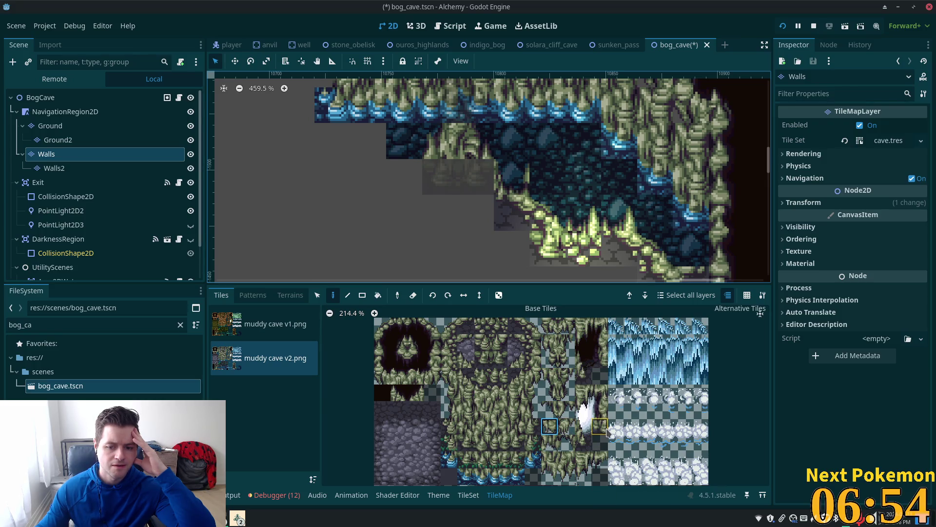
pyautogui.click(585, 477)
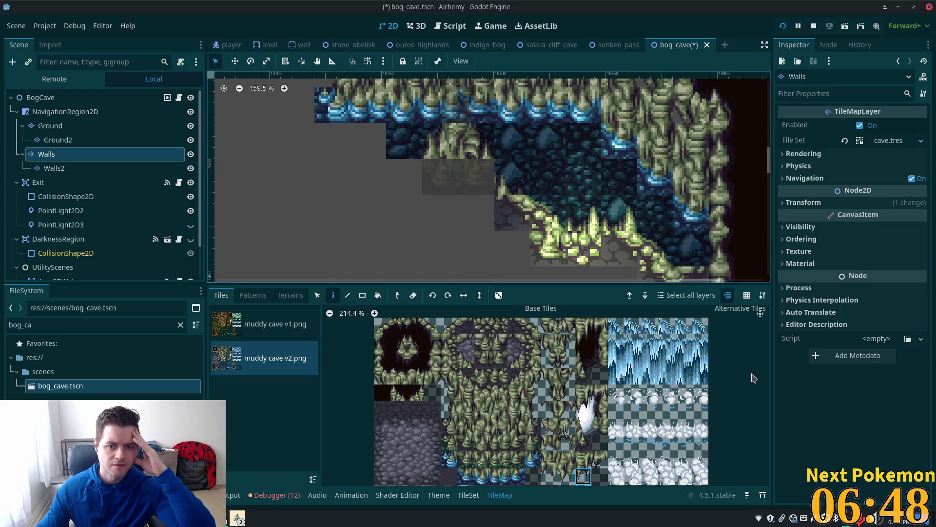
pyautogui.click(101, 97)
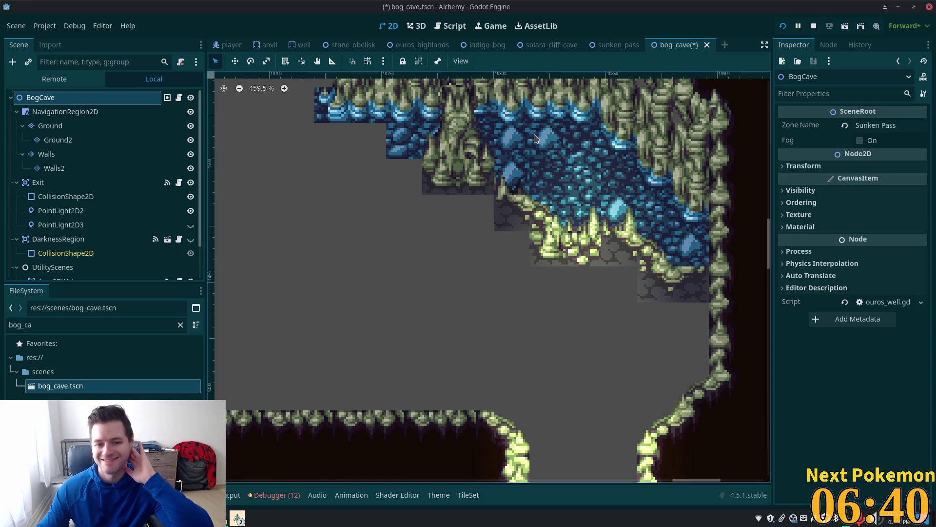
pyautogui.scroll(2, 472, 171)
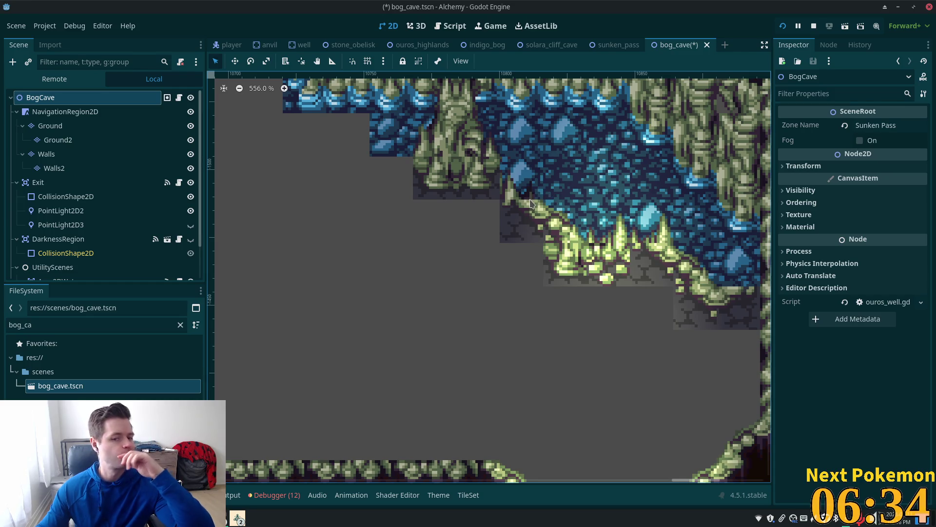
pyautogui.click(85, 127)
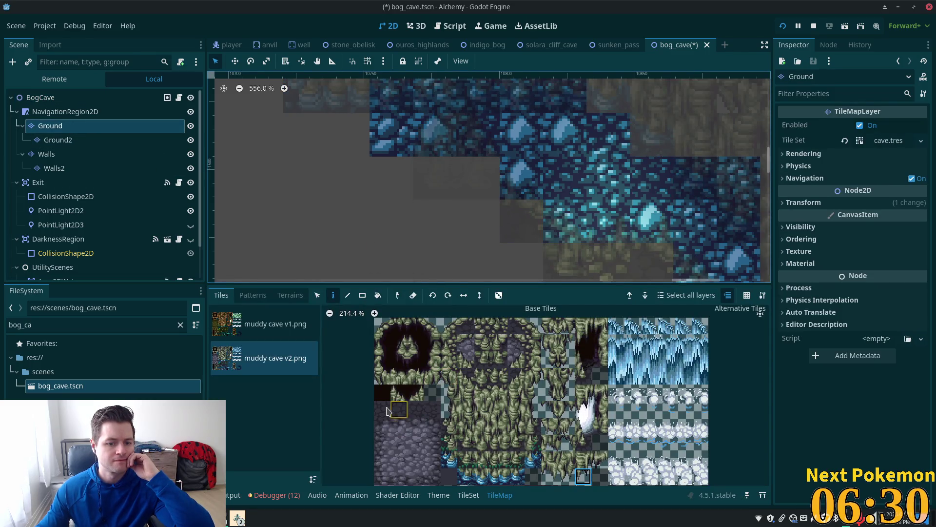
pyautogui.moveTo(382, 410); pyautogui.dragTo(416, 410)
# Step: Stamp the cobblestone strip left of the pool, then choose a wall tile on the Walls layer
pyautogui.click(441, 231)
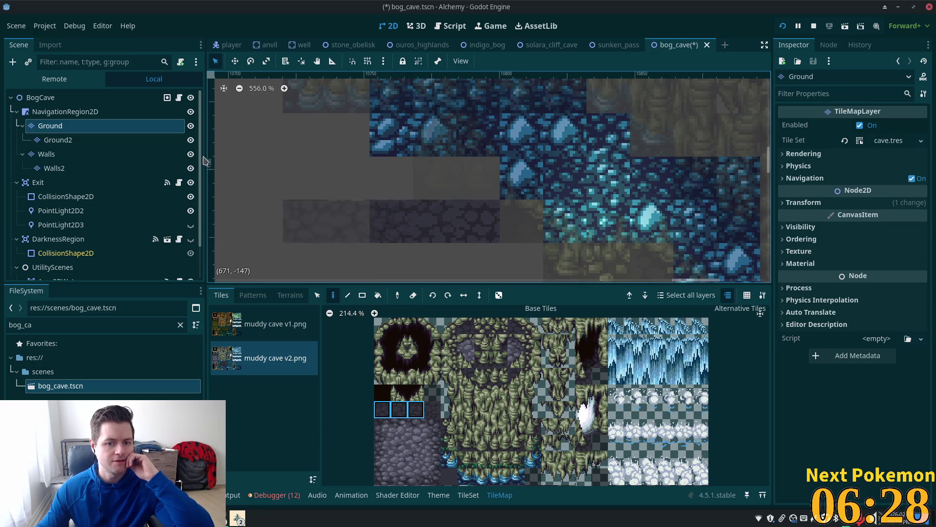
pyautogui.click(47, 99)
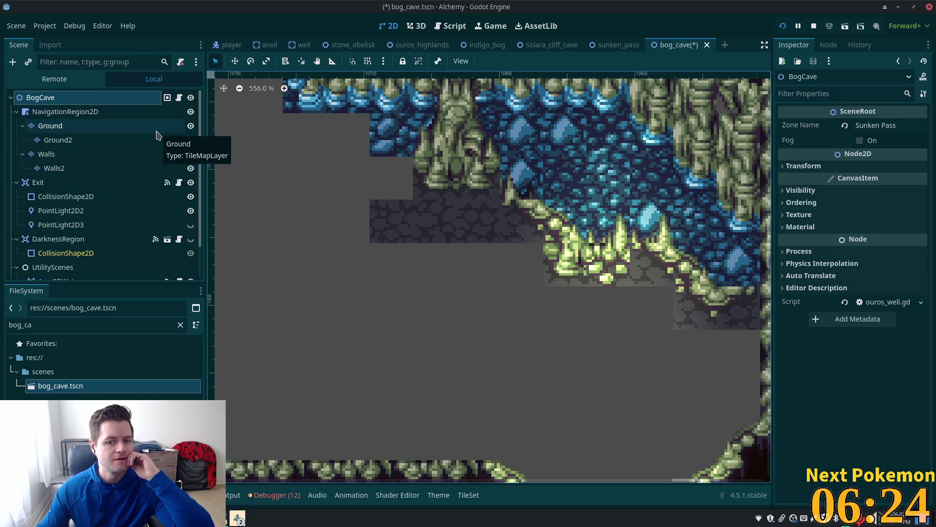
pyautogui.moveTo(321, 156); pyautogui.dragTo(430, 205)
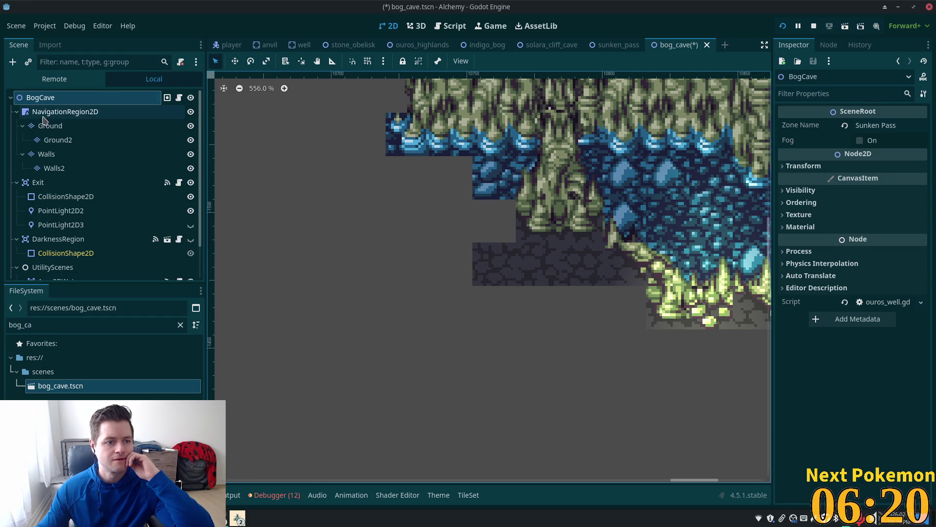
pyautogui.click(54, 153)
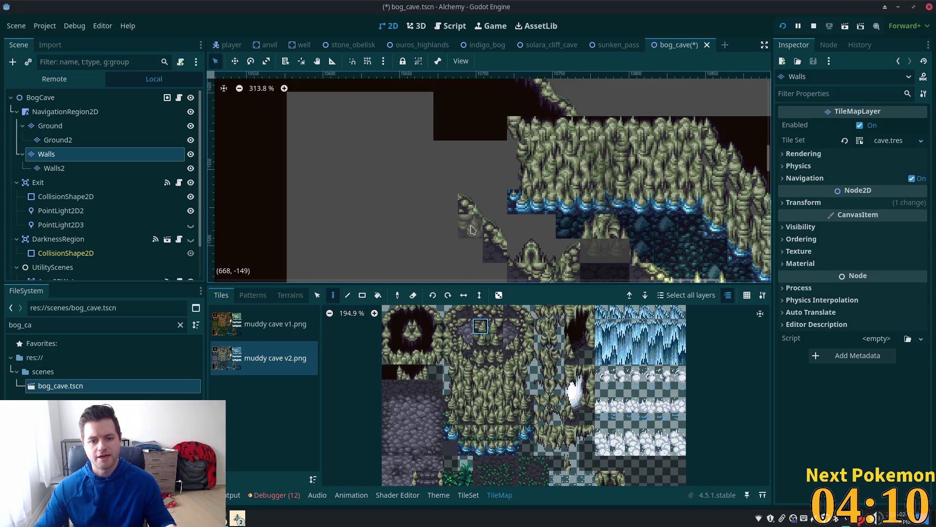
pyautogui.click(481, 361)
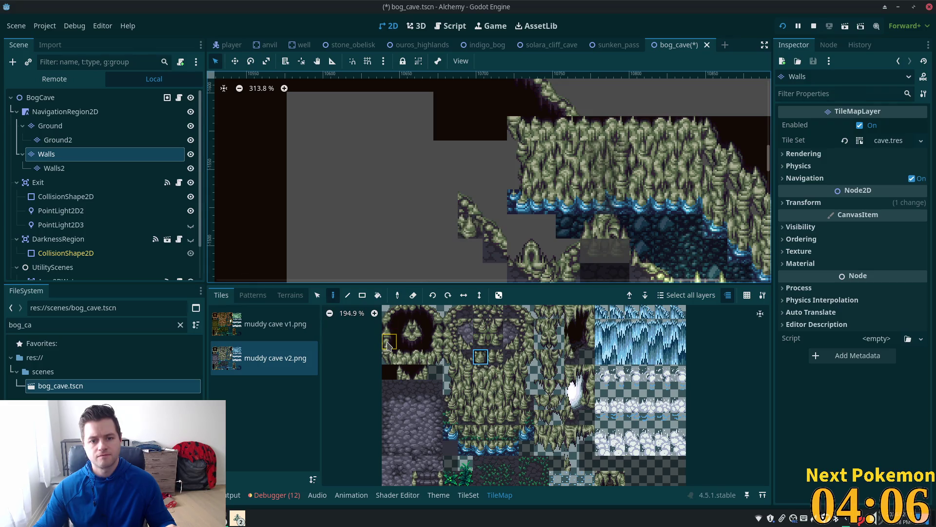
# Step: Paint a two-tile wall column on the cave's left edge and select a horizontally flipped wall tile
pyautogui.click(481, 312)
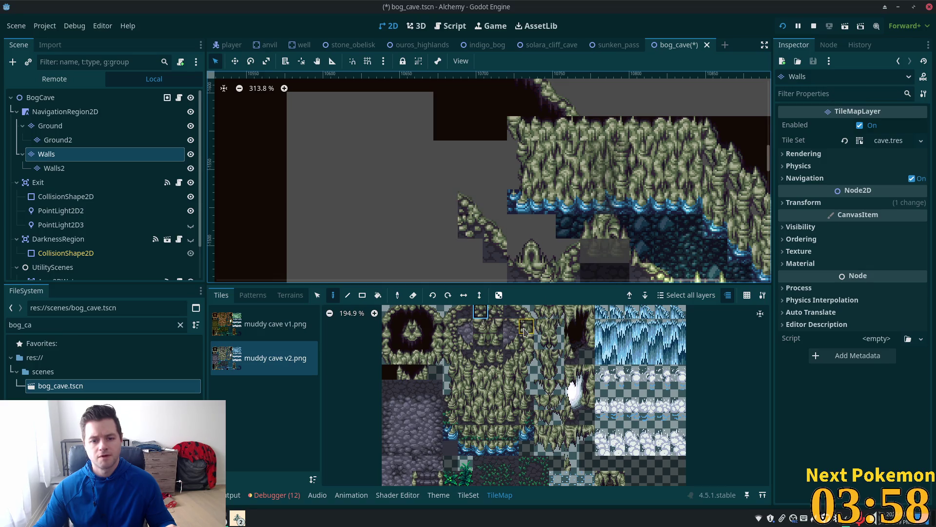
pyautogui.click(446, 178)
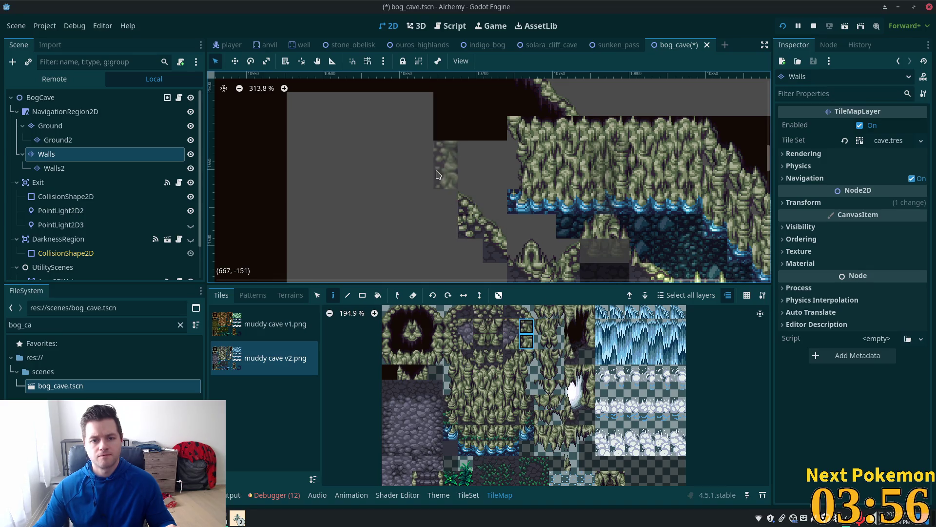
pyautogui.click(497, 315)
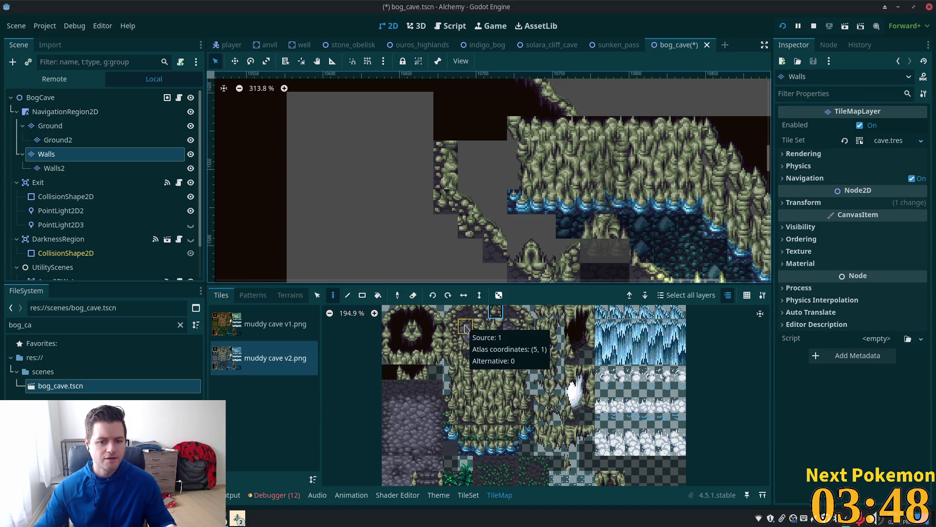
pyautogui.click(464, 316)
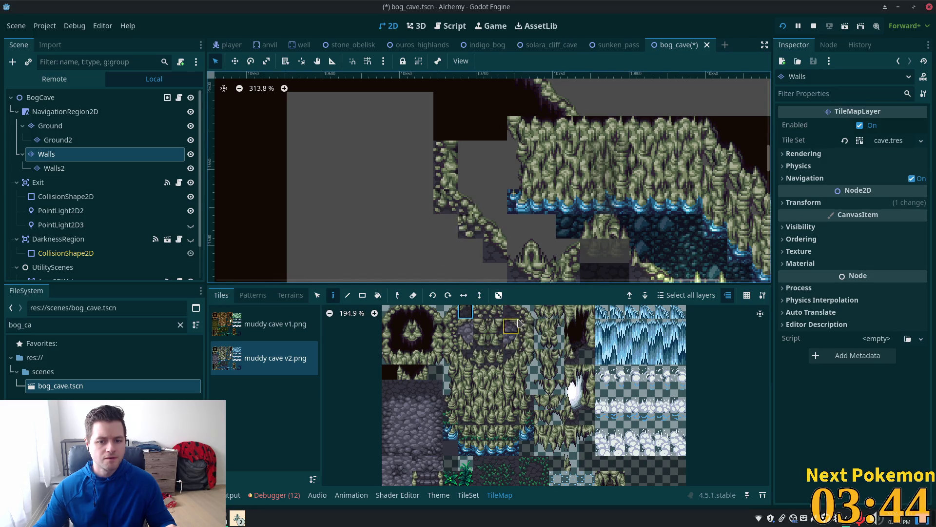
pyautogui.click(464, 295)
pyautogui.click(507, 314)
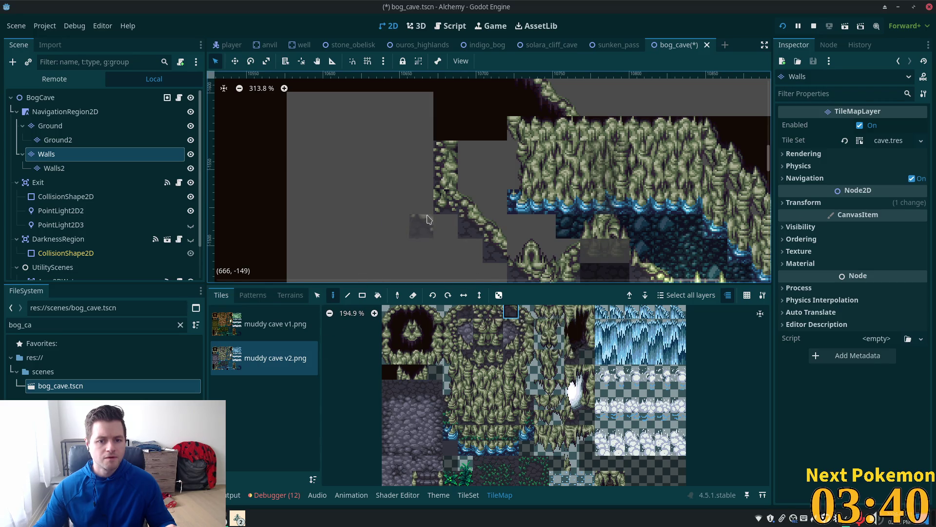
# Step: Repaint a grass wall tile on the cave edge and select its neighbouring tile mirrored horizontally
pyautogui.moveTo(454, 202); pyautogui.dragTo(418, 153)
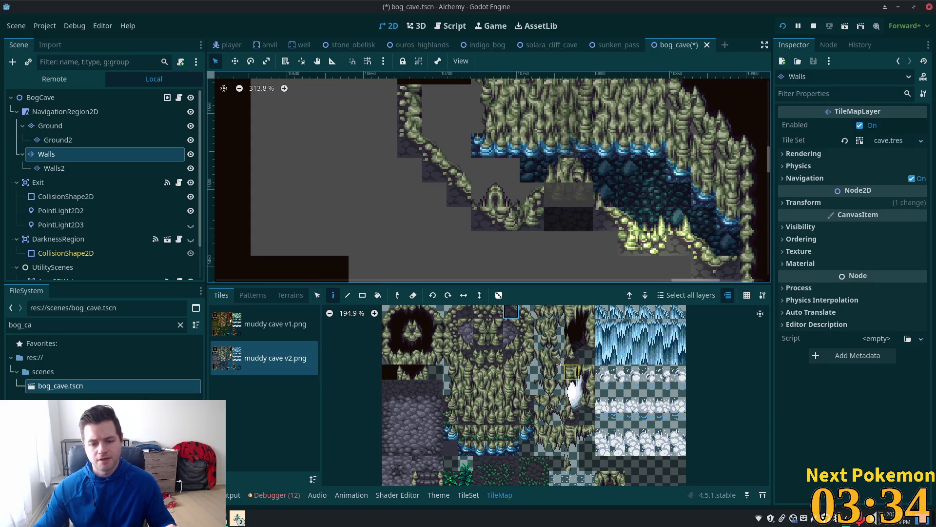
pyautogui.click(542, 332)
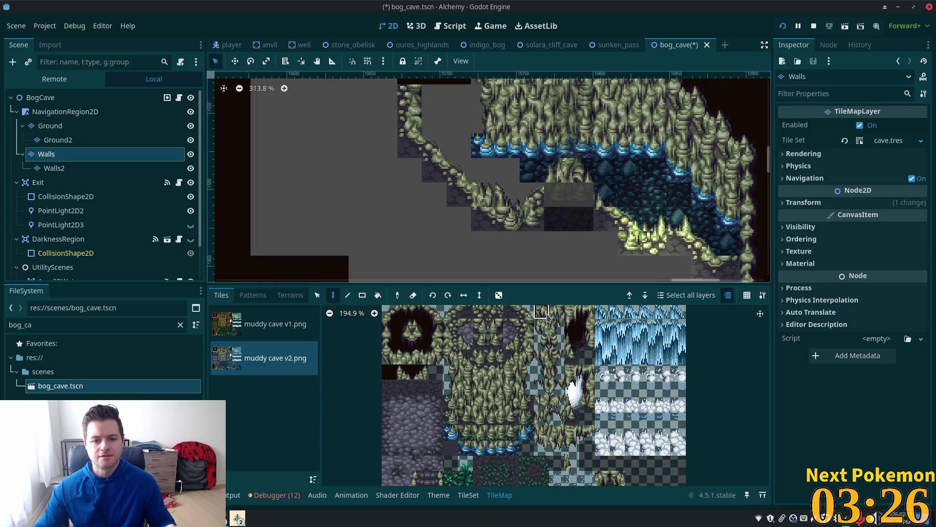
pyautogui.click(483, 194)
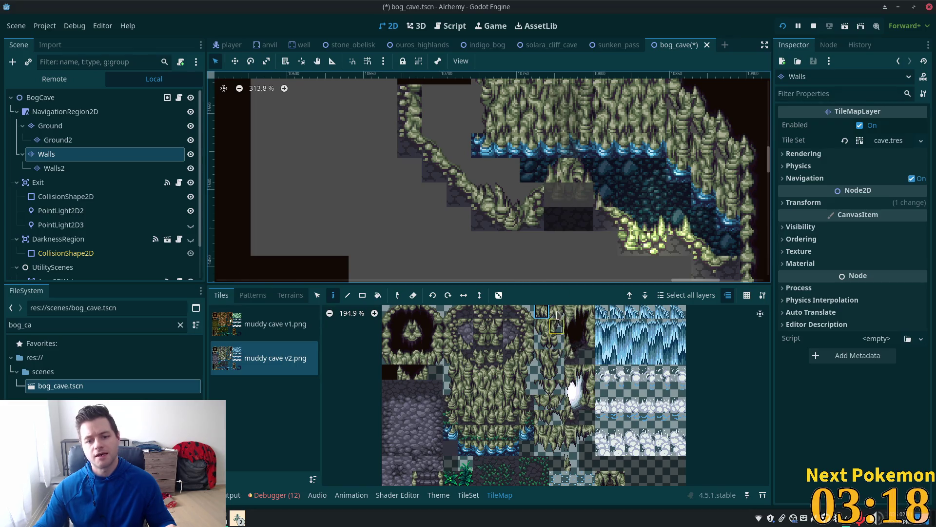
pyautogui.click(557, 312)
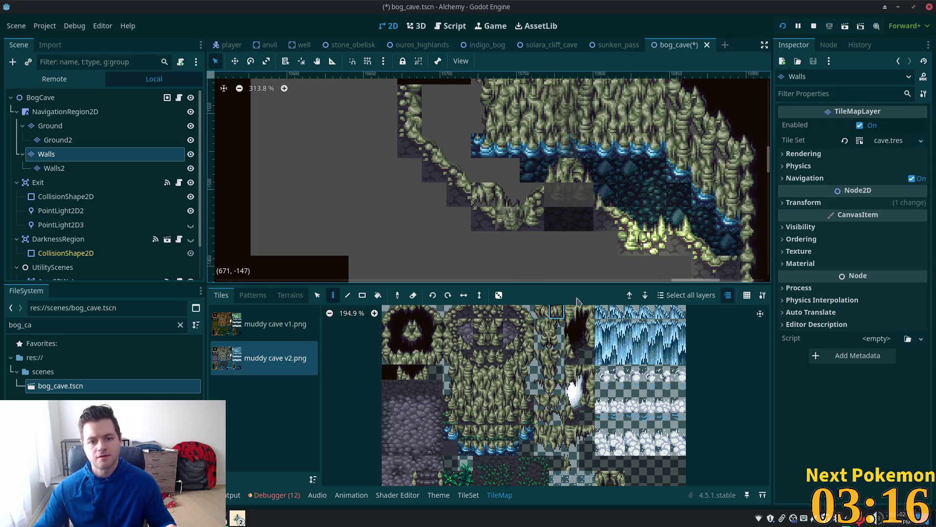
pyautogui.click(465, 296)
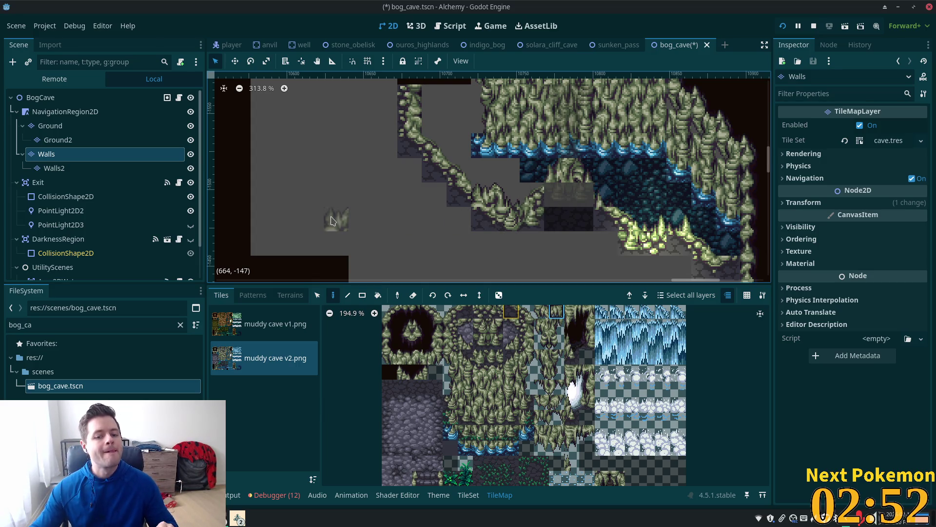
pyautogui.scroll(-5, 375, 149)
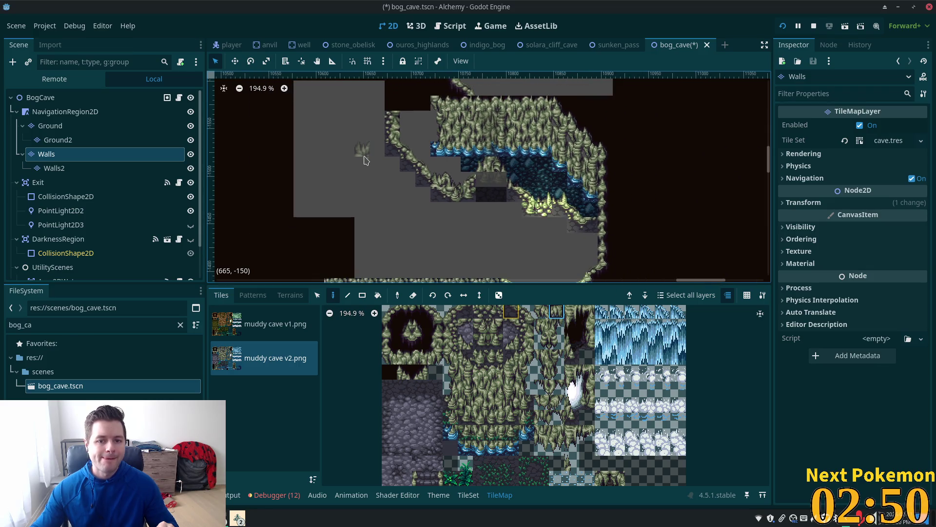
# Step: Paint a strip of water terrain from Terrain Set 1 on the Ground layer toward the upper left
pyautogui.click(73, 126)
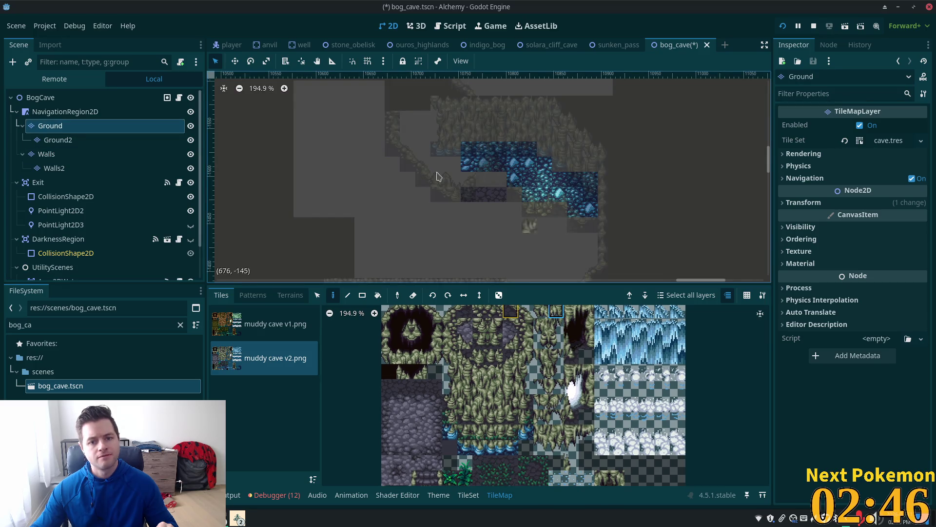
pyautogui.click(290, 295)
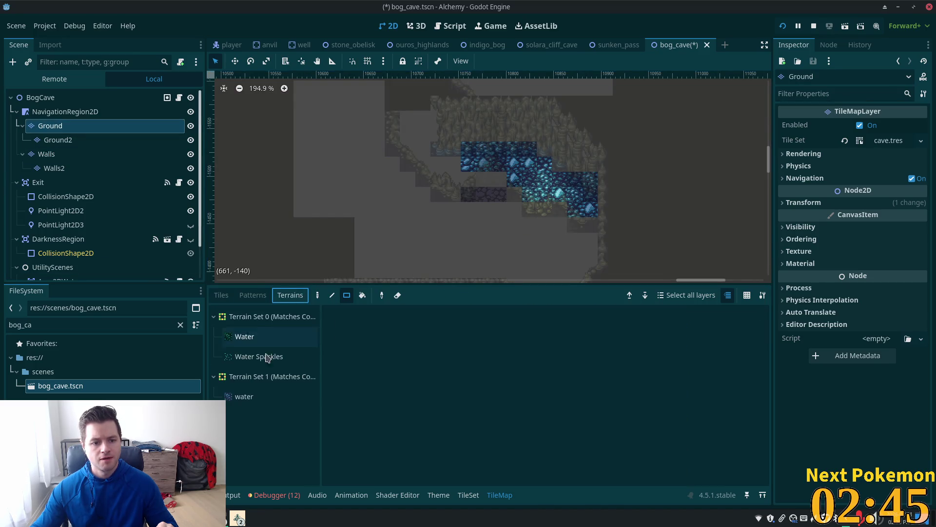
pyautogui.click(244, 397)
pyautogui.moveTo(502, 180)
pyautogui.mouseDown()
pyautogui.moveTo(436, 178)
pyautogui.moveTo(410, 150)
pyautogui.moveTo(439, 131)
pyautogui.moveTo(433, 113)
pyautogui.mouseUp()
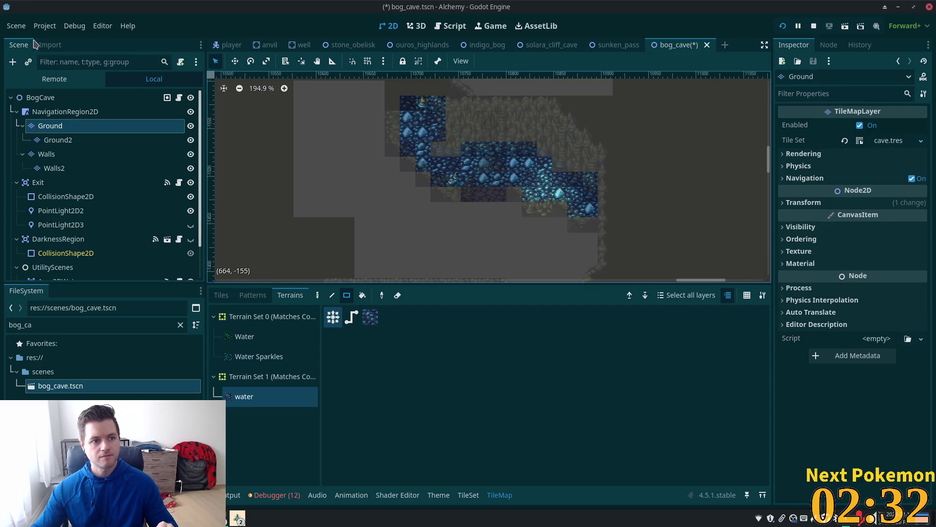
pyautogui.click(47, 45)
pyautogui.click(25, 45)
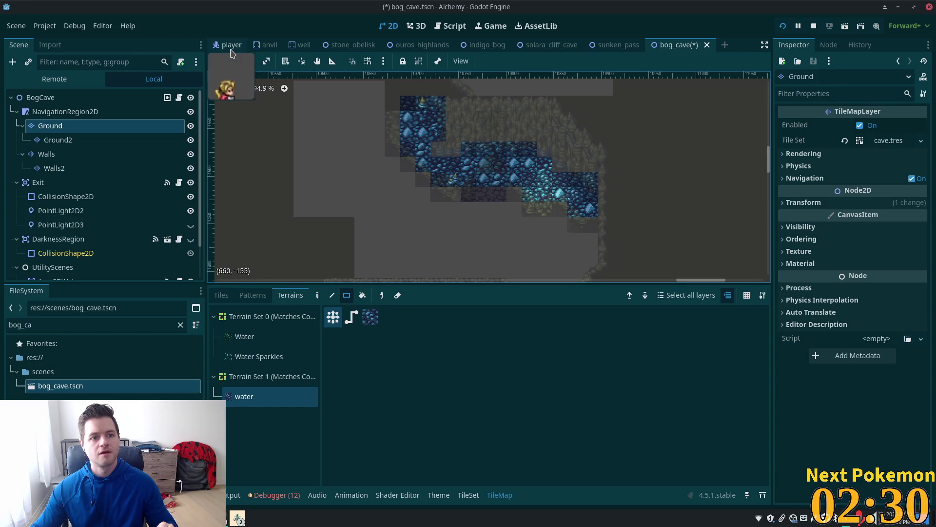
# Step: Select the BogCave root node to close the TileMap panel
pyautogui.click(41, 97)
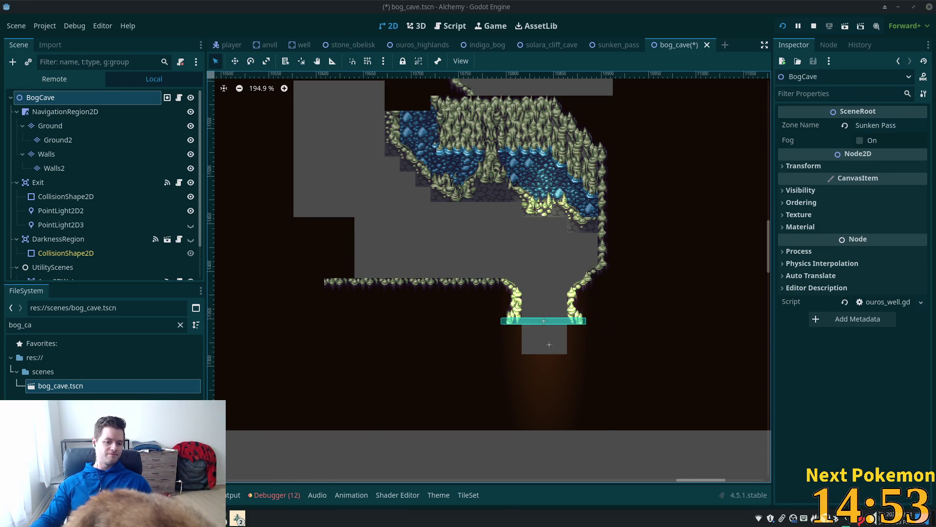
# Step: Search 'amaura' in the Pokémon Community Game popup, then bring the Godot editor back in front
pyautogui.click(246, 441)
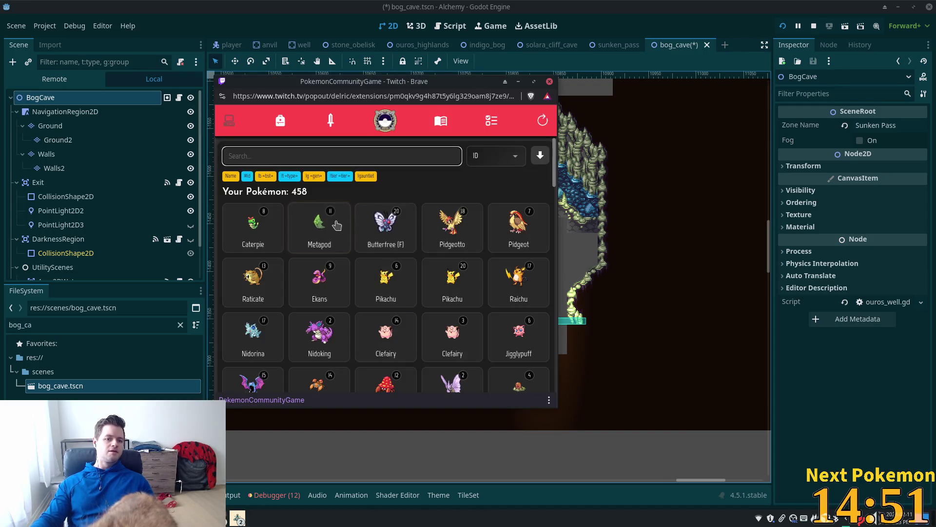
pyautogui.write('amaura')
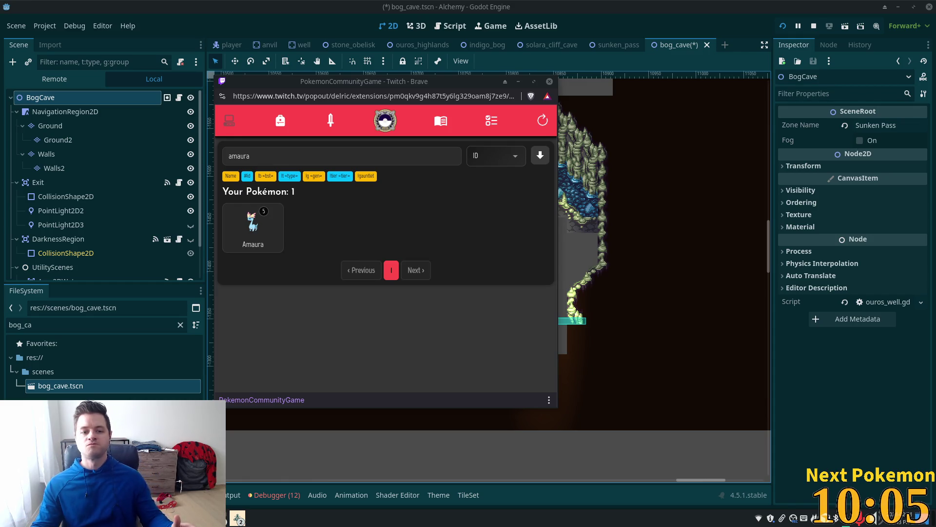
pyautogui.click(573, 14)
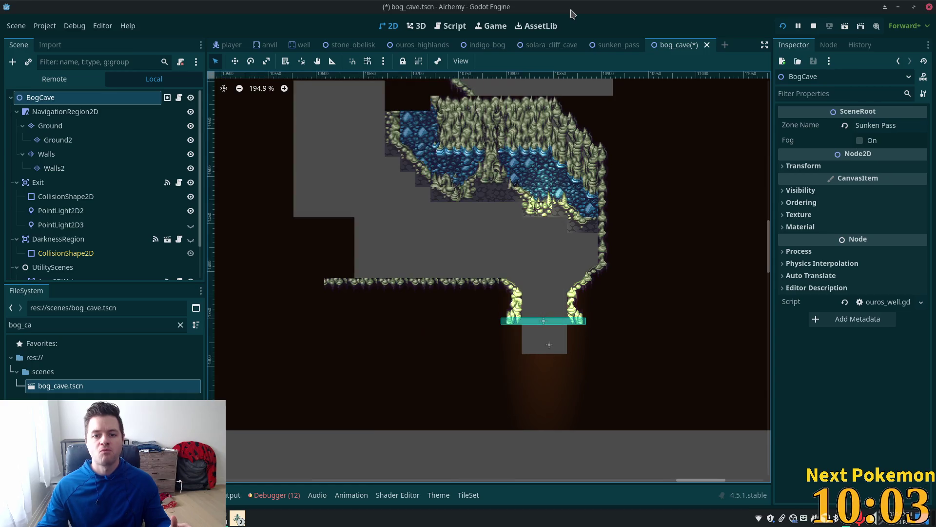
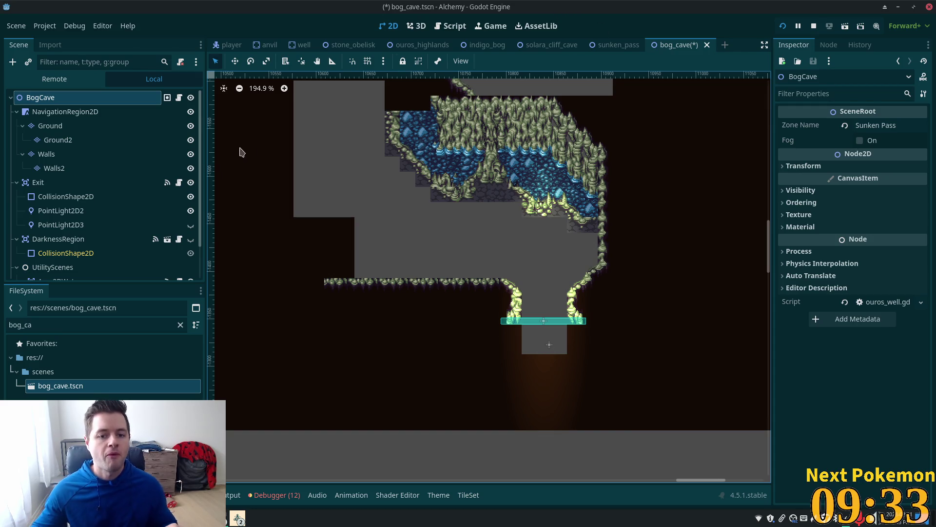
# Step: Select the Ground layer, open its cave.tres tile set in Paint mode, and expand the terrain sets
pyautogui.click(67, 128)
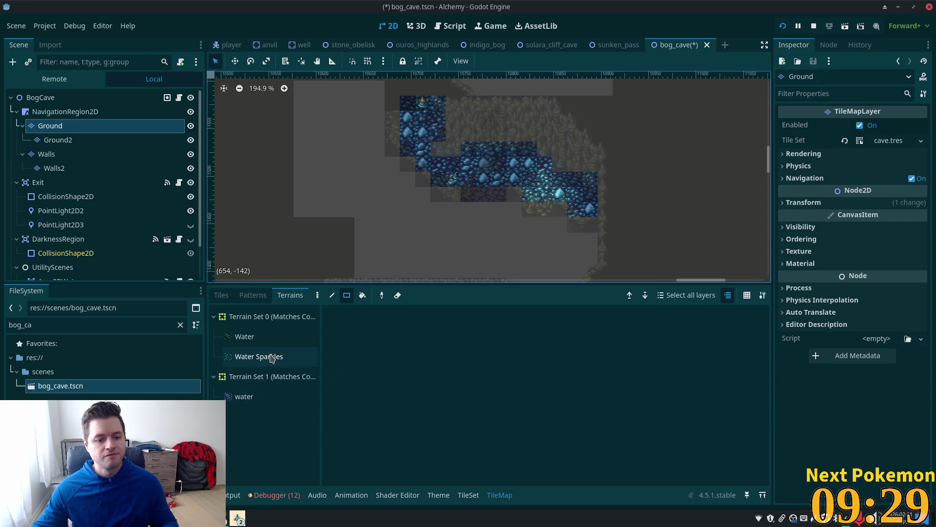
pyautogui.click(222, 295)
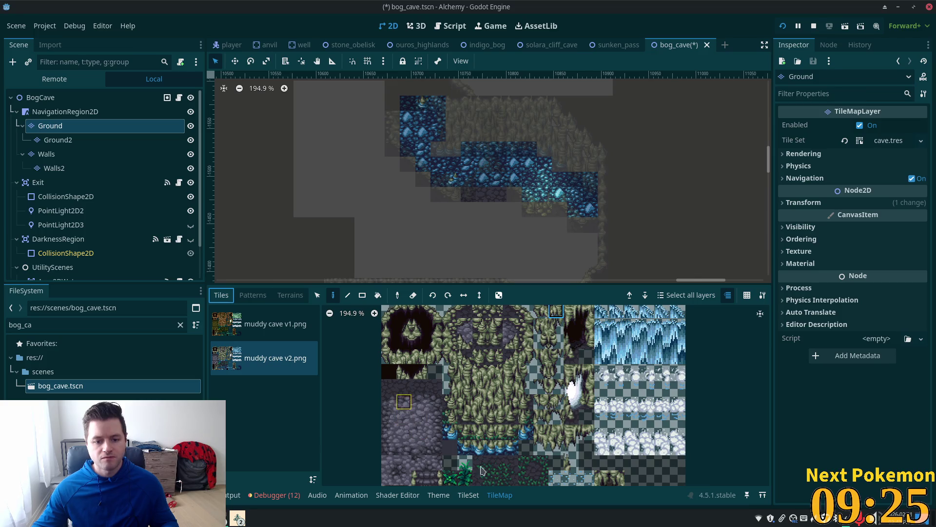
pyautogui.click(468, 495)
pyautogui.scroll(5, 517, 415)
pyautogui.scroll(4, 517, 412)
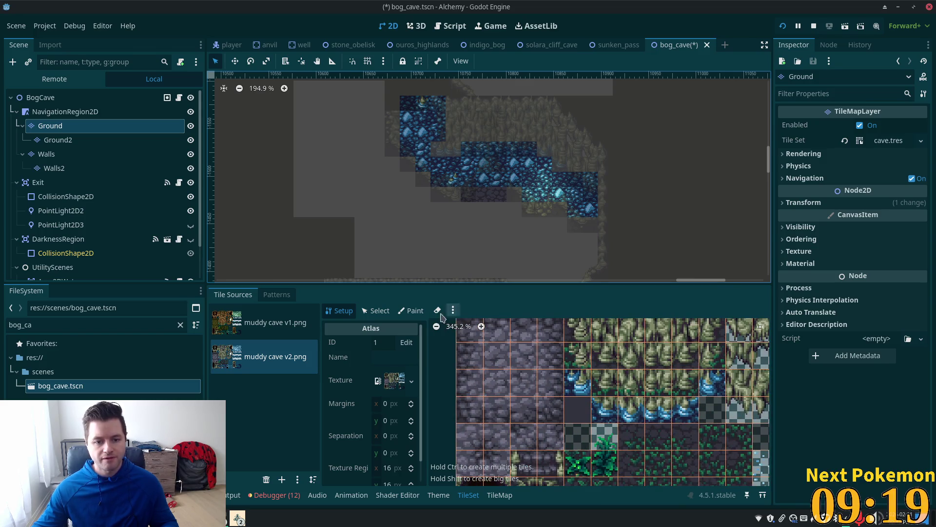
pyautogui.click(414, 310)
pyautogui.click(376, 344)
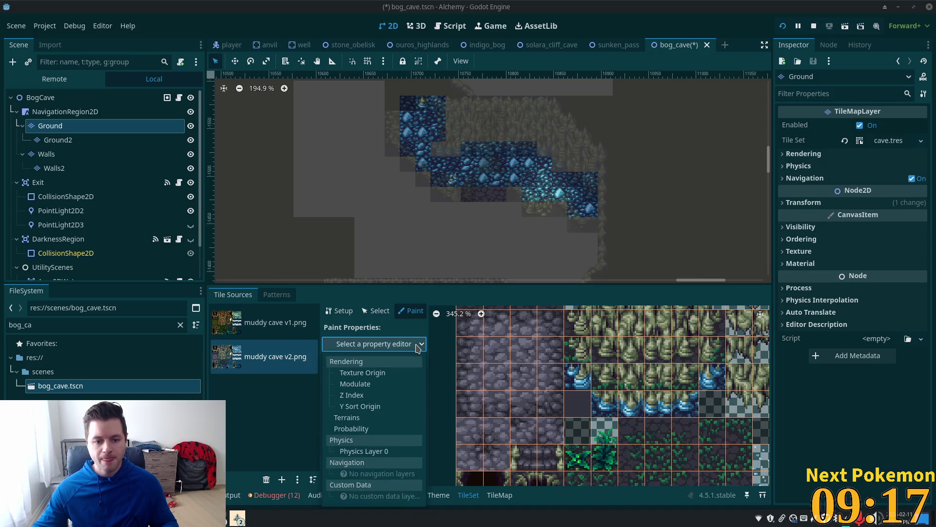
pyautogui.click(885, 142)
pyautogui.click(883, 140)
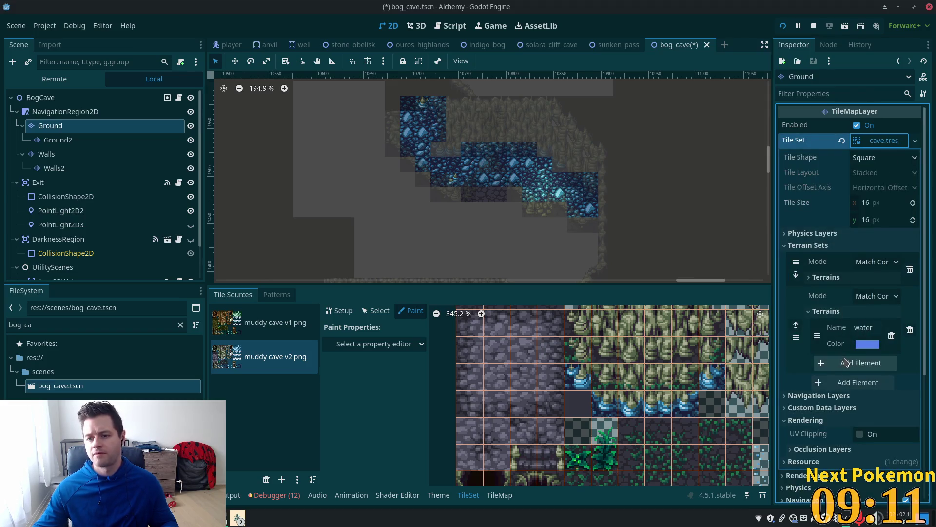
# Step: Add a new terrain to the second terrain set with a translucent bright purple colour
pyautogui.click(847, 364)
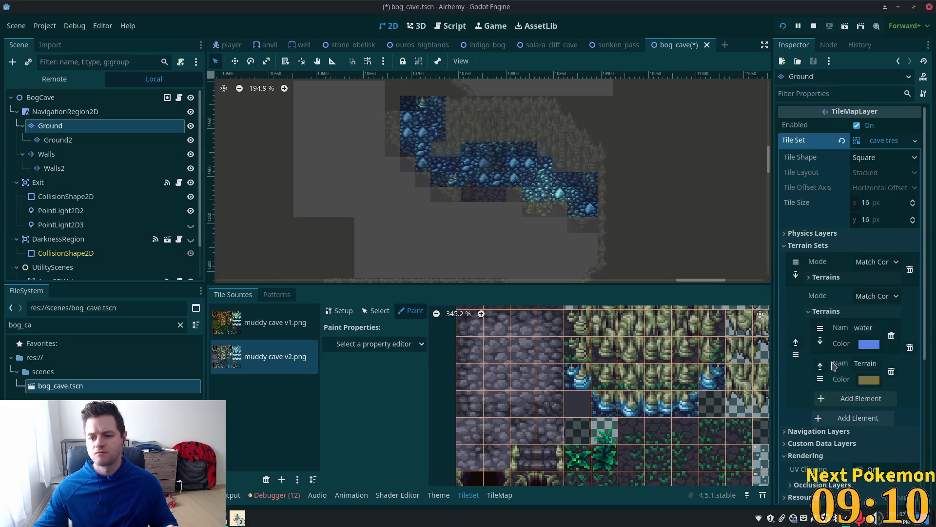
pyautogui.click(868, 375)
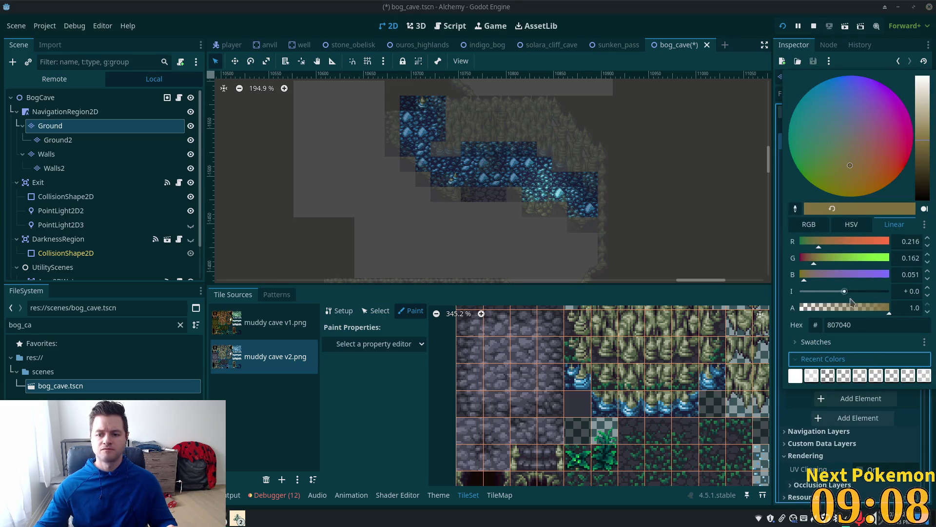
pyautogui.click(872, 117)
pyautogui.click(880, 108)
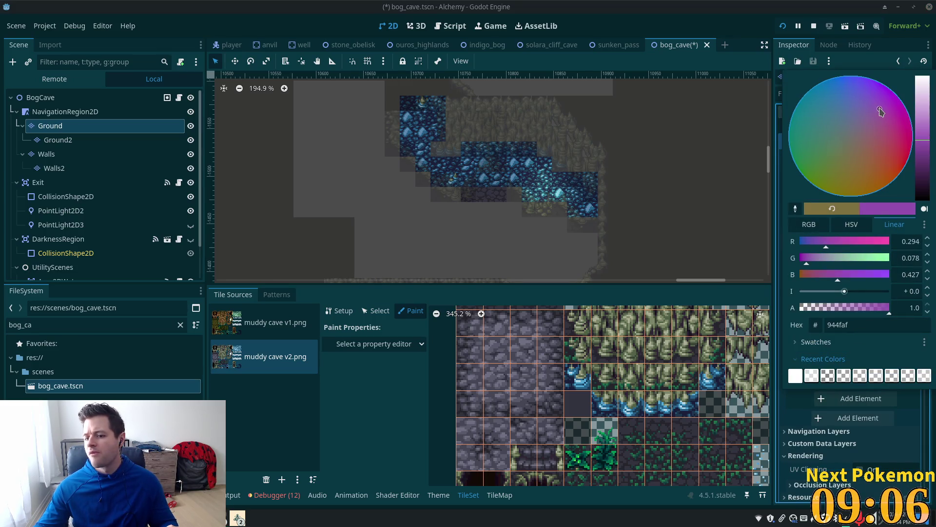
pyautogui.click(923, 122)
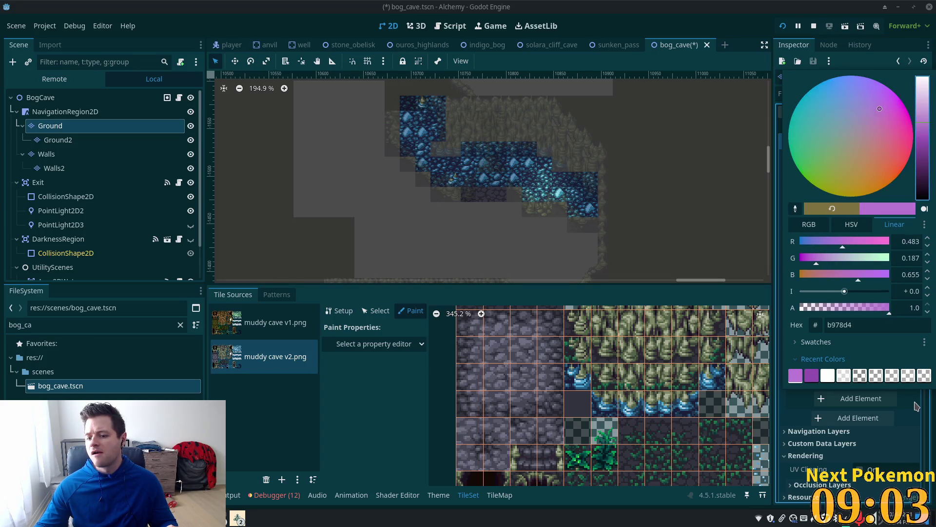
pyautogui.click(915, 406)
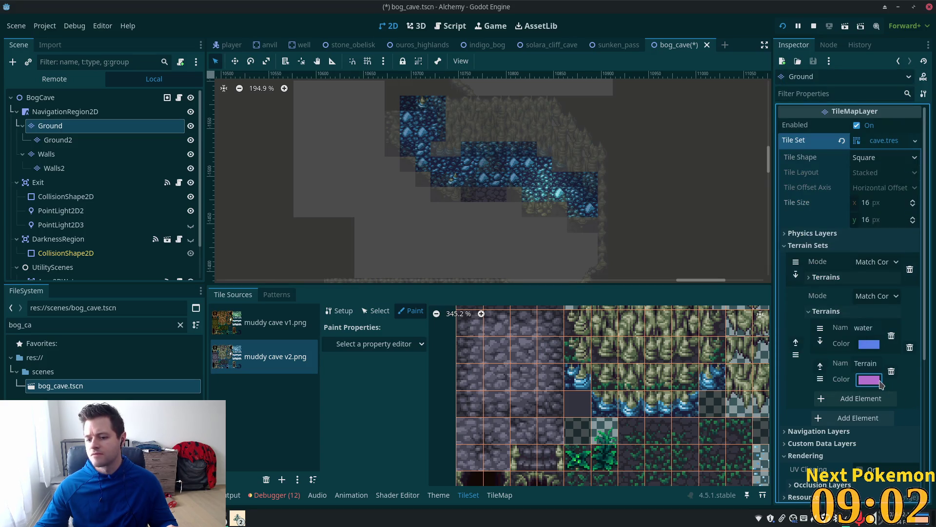
pyautogui.click(876, 367)
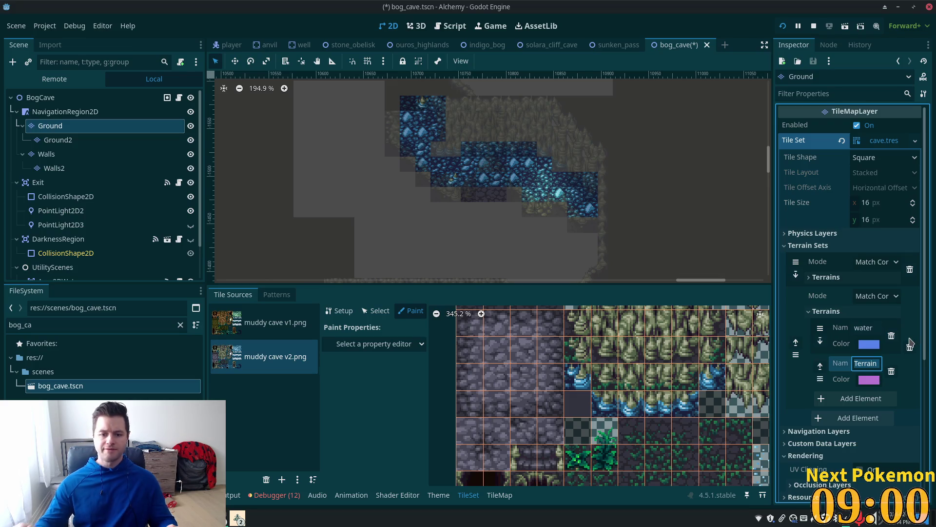
pyautogui.click(866, 380)
pyautogui.click(853, 292)
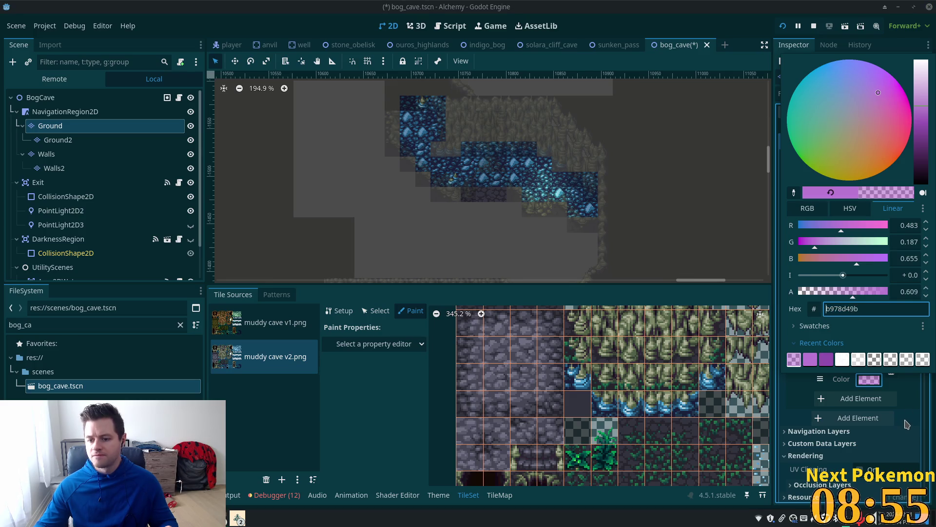
pyautogui.click(906, 425)
# Step: Name the new terrain LightGround
pyautogui.click(869, 363)
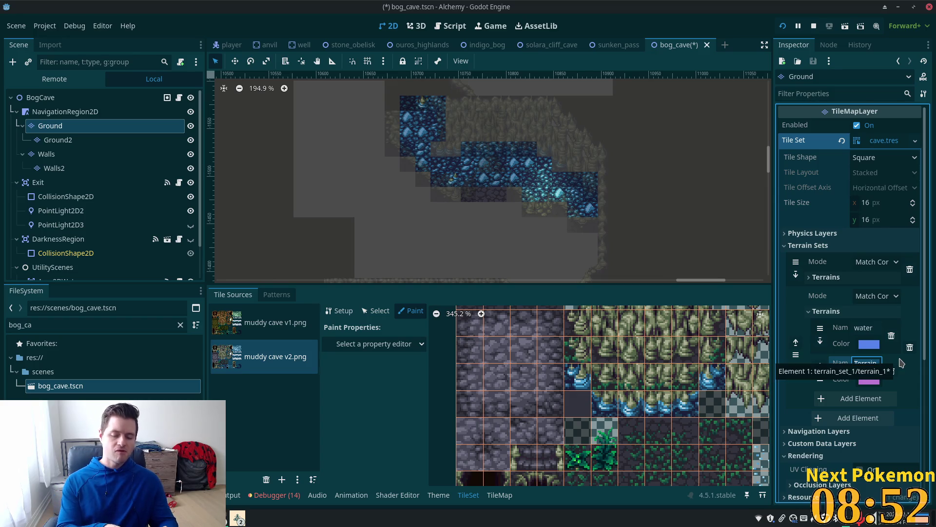
pyautogui.write('l')
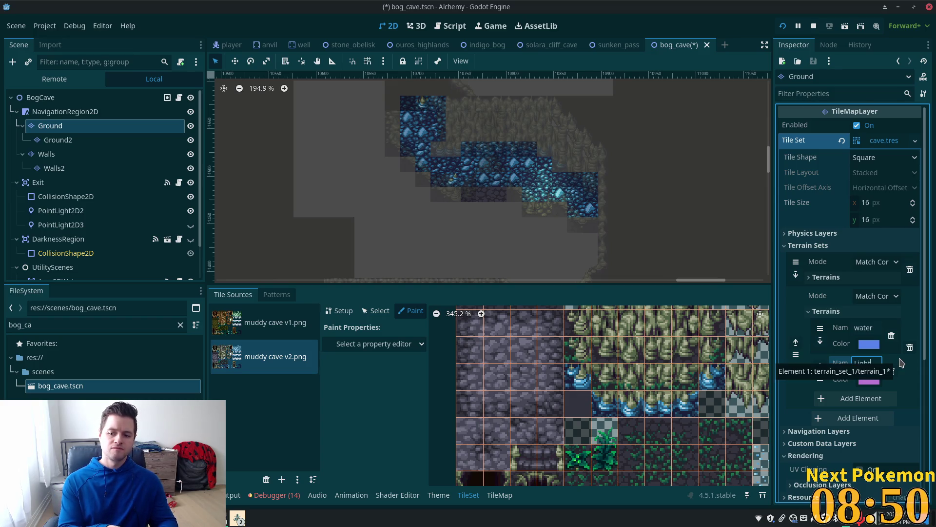
pyautogui.write('t')
pyautogui.write('round')
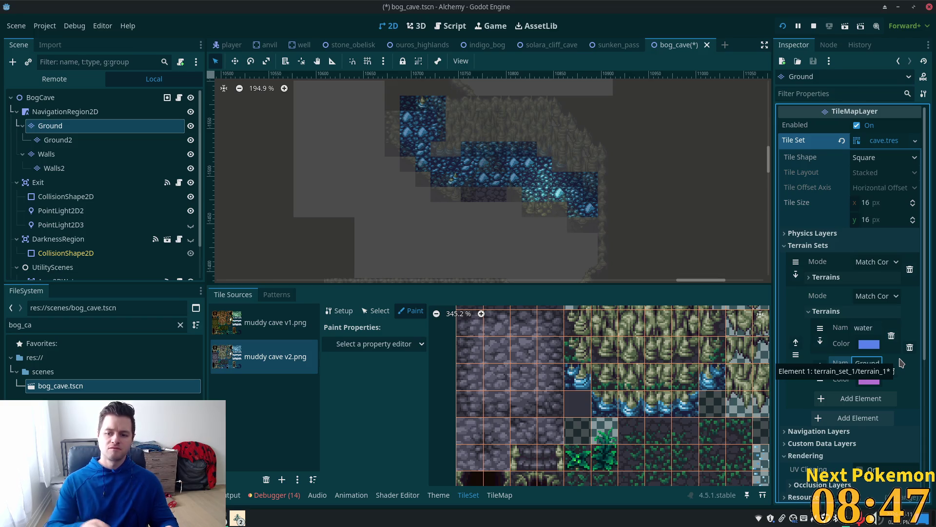
pyautogui.click(239, 371)
pyautogui.scroll(-2, 539, 345)
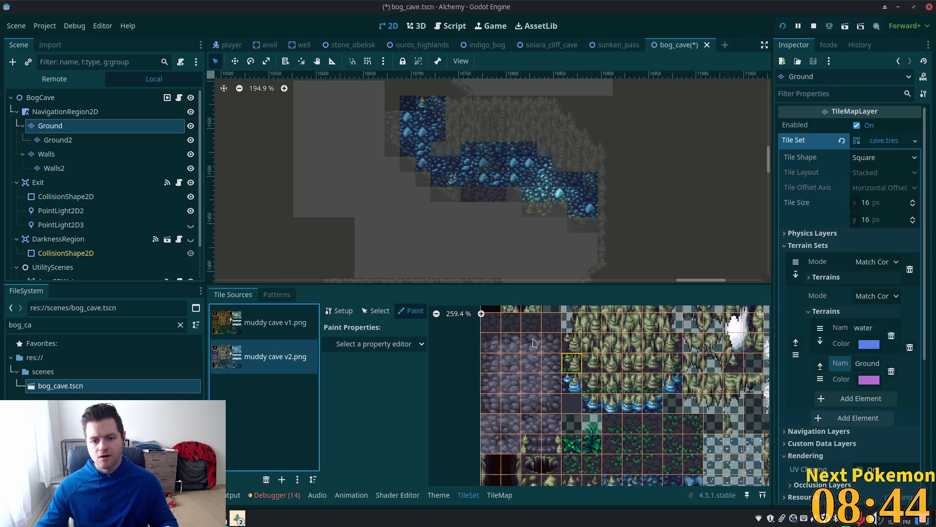
# Step: Add a third terrain for Dark Ground with a translucent dark magenta colour
pyautogui.click(862, 398)
pyautogui.write('LightGr')
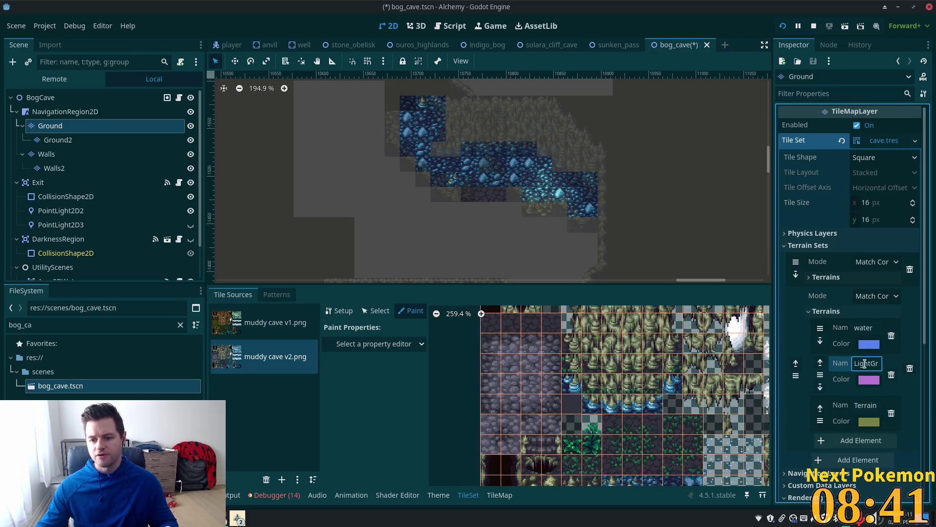
pyautogui.doubleClick(863, 404)
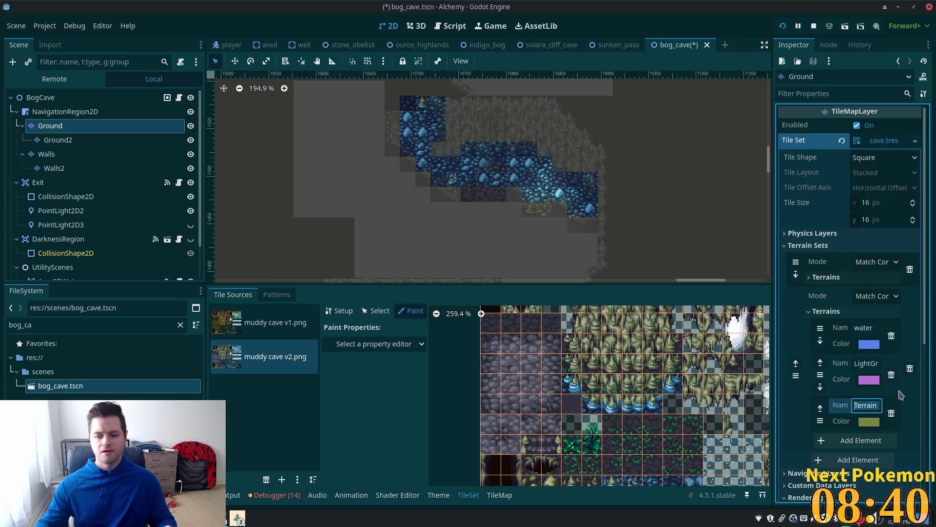
pyautogui.write('Dar')
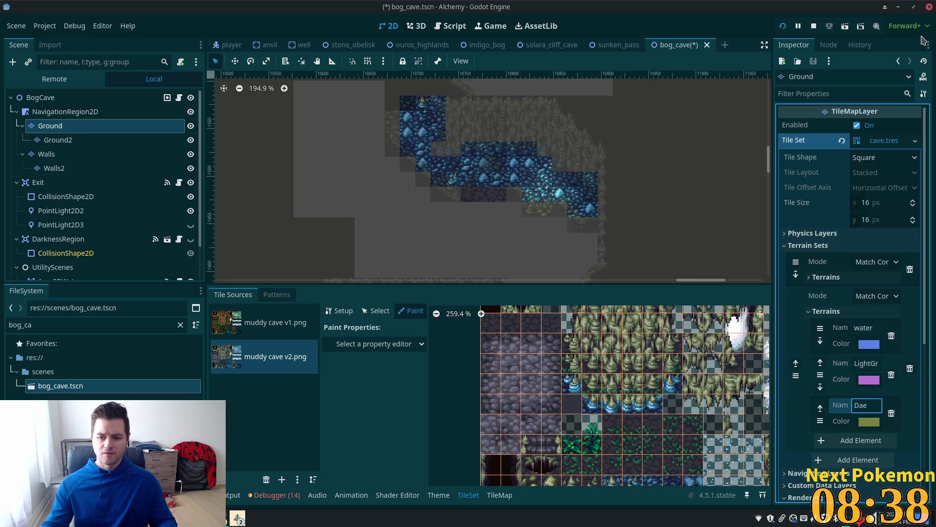
pyautogui.write('ound')
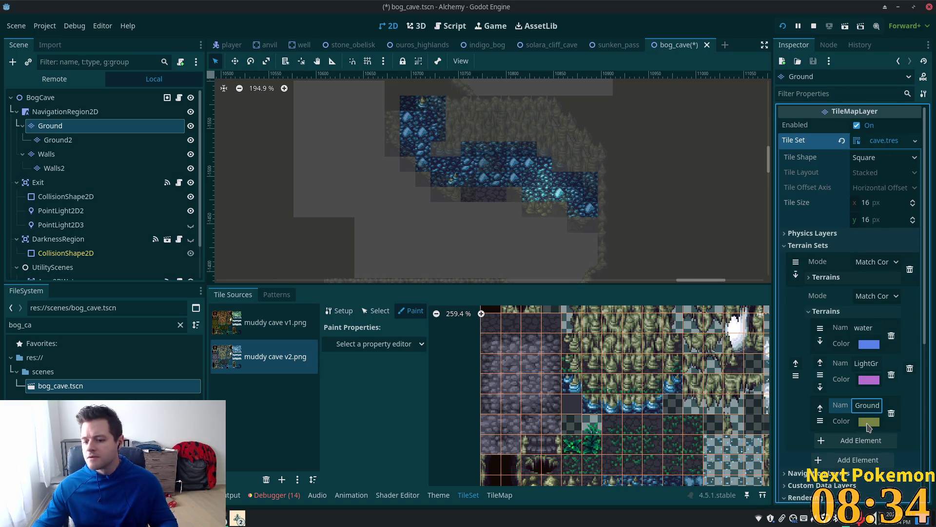
pyautogui.click(869, 422)
pyautogui.click(894, 151)
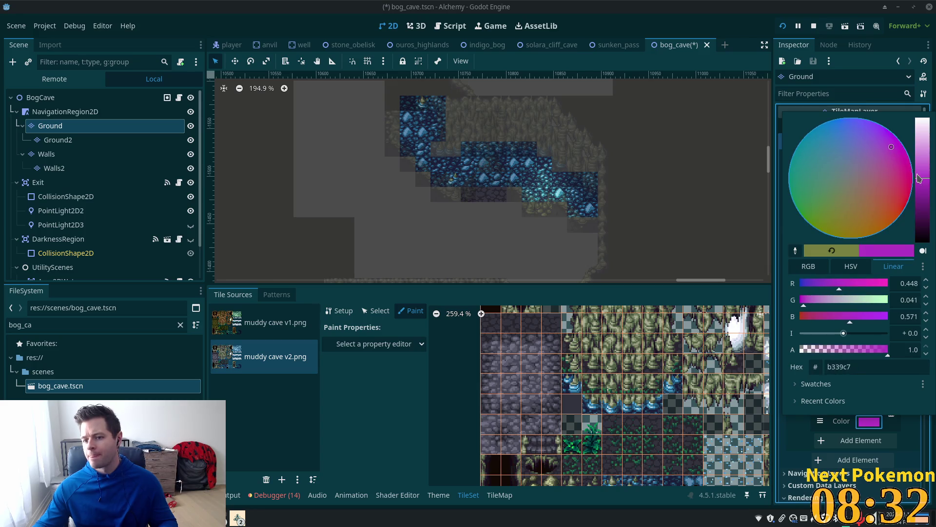
pyautogui.moveTo(918, 176); pyautogui.dragTo(921, 184)
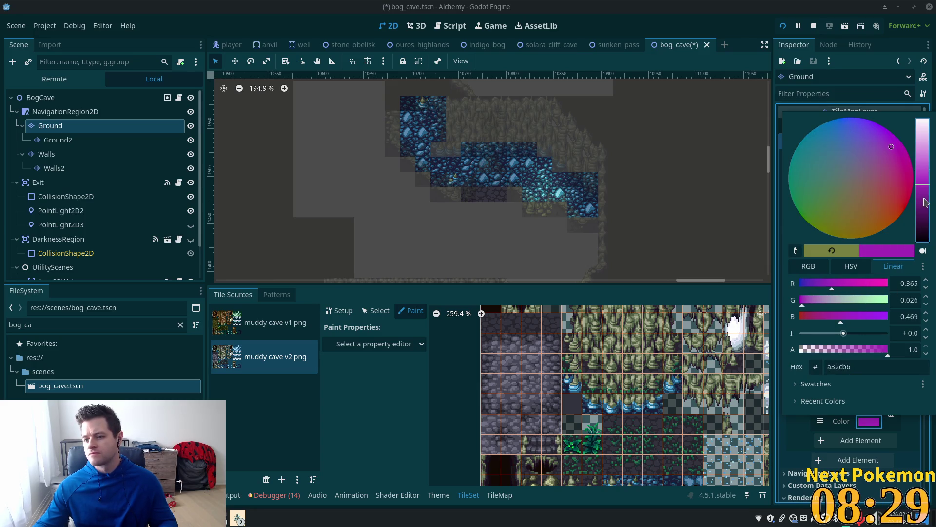
pyautogui.click(923, 197)
pyautogui.moveTo(926, 197); pyautogui.dragTo(928, 192)
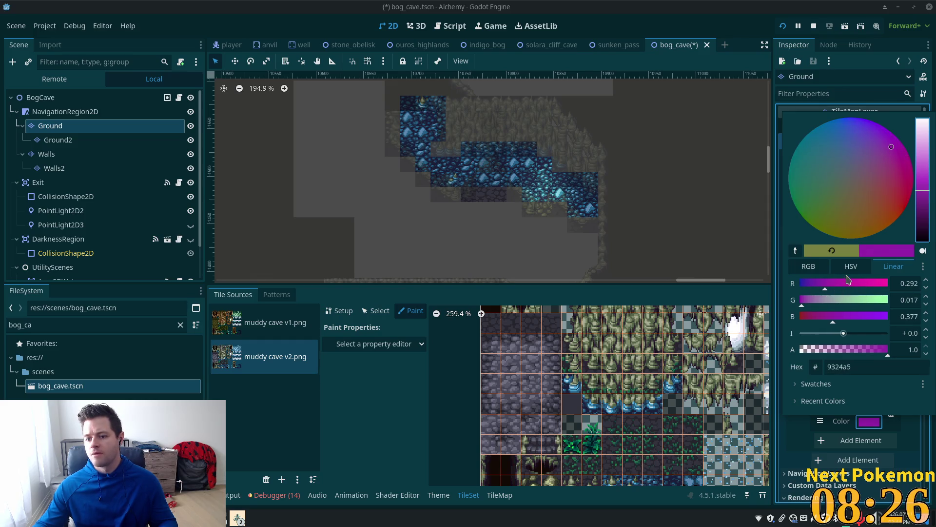
pyautogui.click(835, 349)
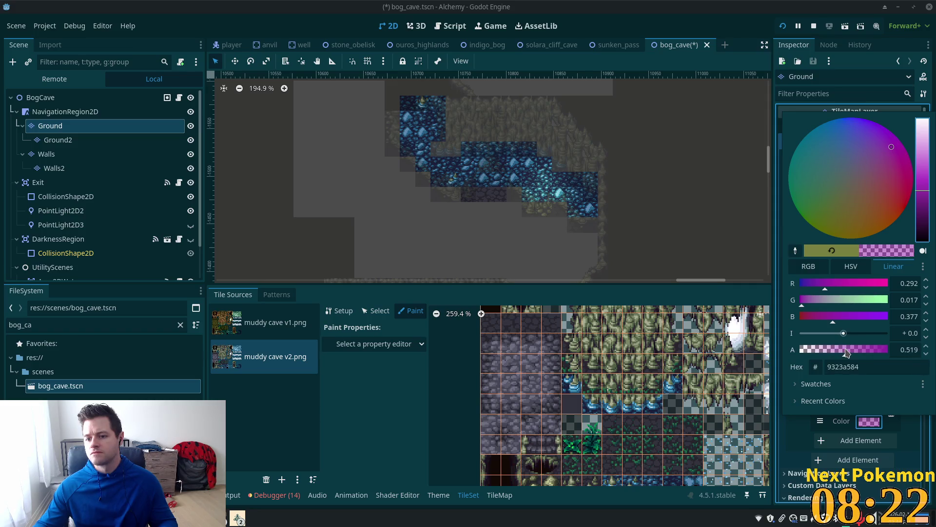
pyautogui.click(903, 430)
# Step: Save the scene, finish naming the terrain Dark Ground, and reopen the Ground layer's tile set
pyautogui.hotkey('ctrl', 's')
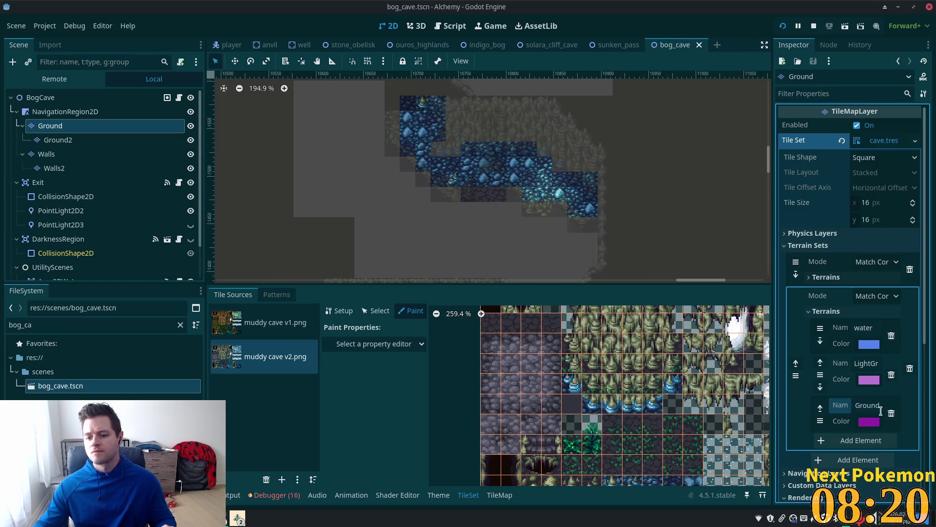
pyautogui.click(856, 405)
pyautogui.write('Dark Gr')
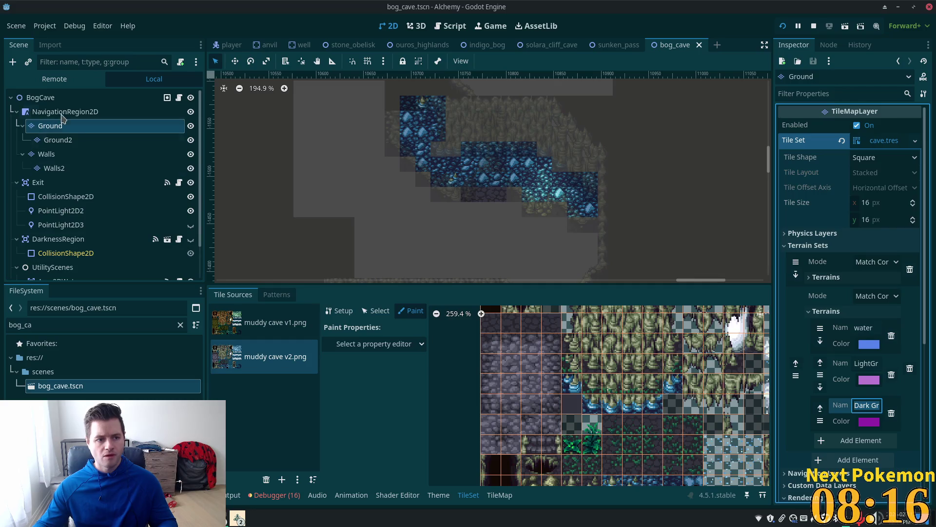
pyautogui.click(61, 112)
pyautogui.click(53, 125)
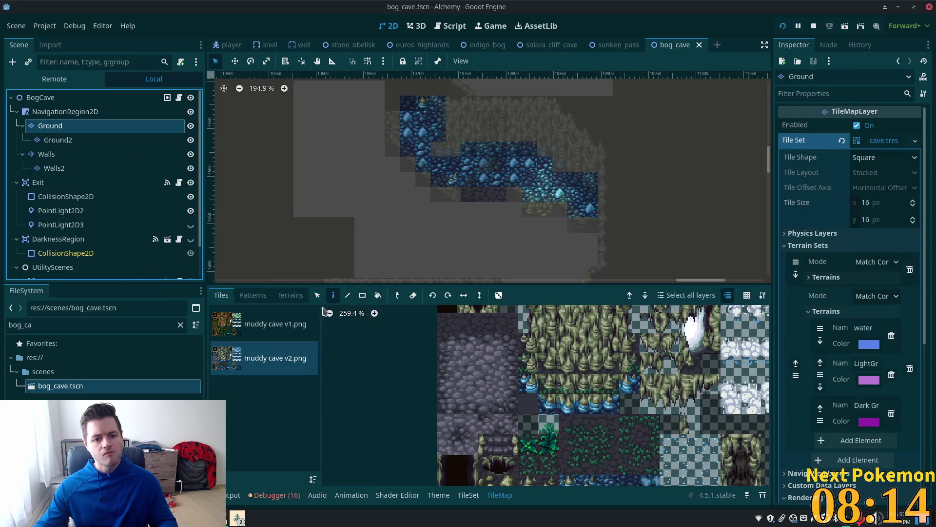
pyautogui.click(467, 494)
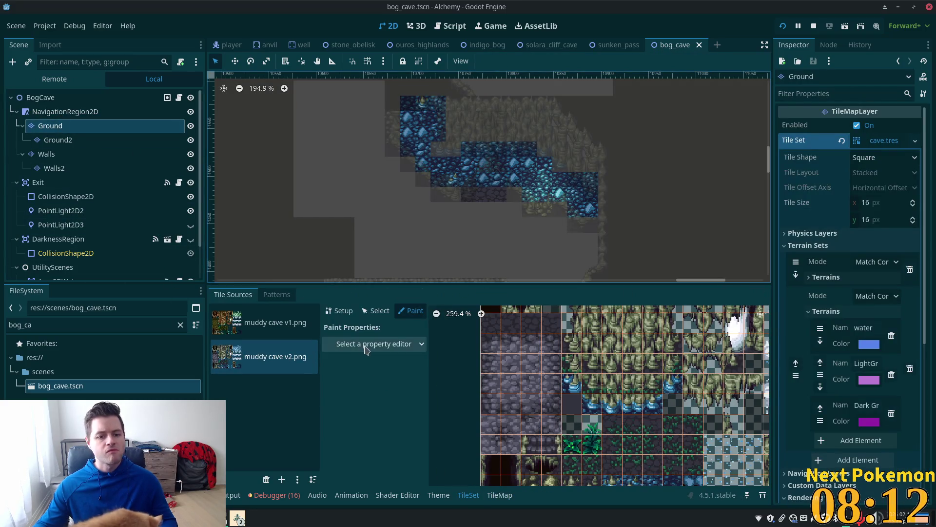
# Step: Set the paint property to Terrains, the second terrain set, and the LightGround terrain
pyautogui.click(380, 344)
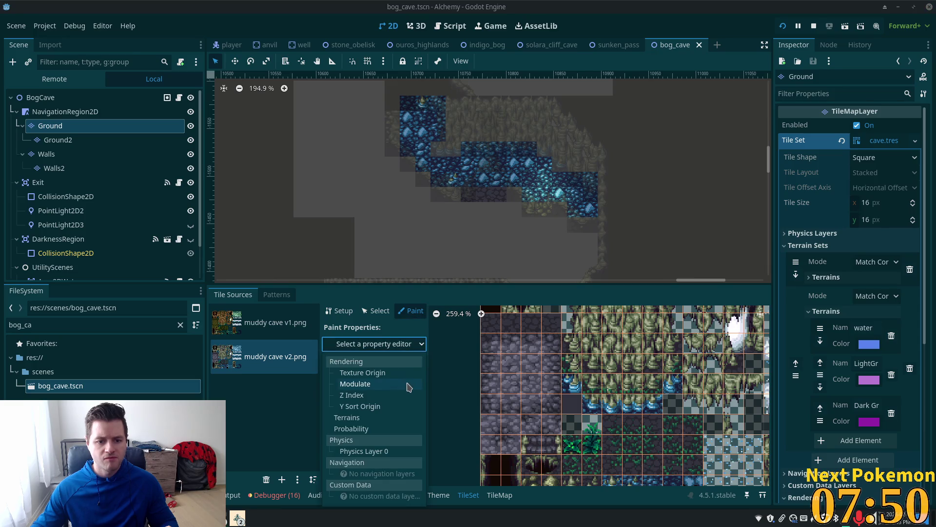
pyautogui.click(384, 418)
pyautogui.click(407, 377)
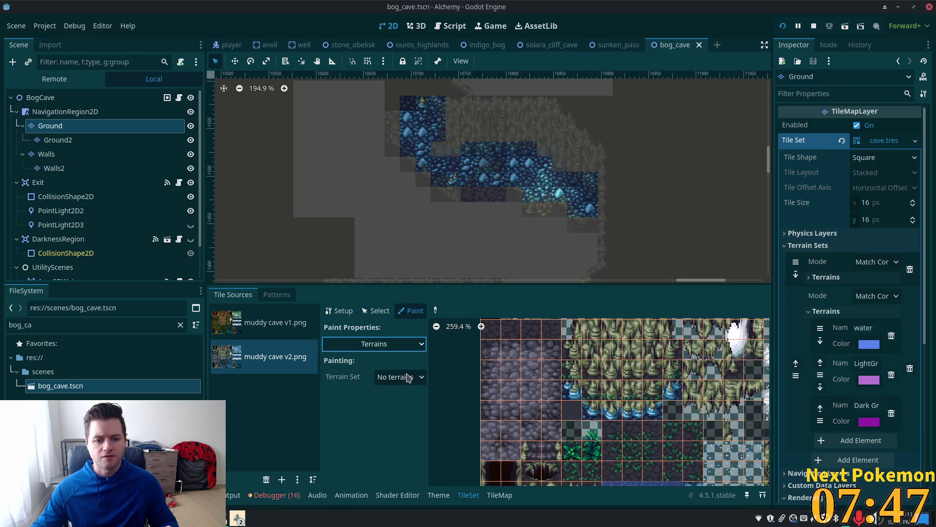
pyautogui.click(414, 419)
pyautogui.click(411, 398)
pyautogui.click(415, 436)
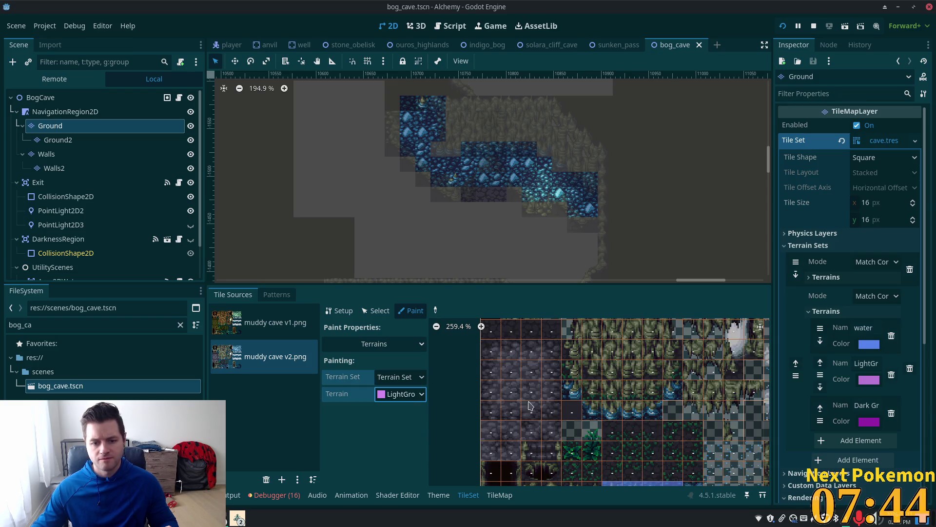
# Step: Paint LightGround onto the terrain bits of a 2×2 block of muddy cave v2 tiles
pyautogui.click(511, 369)
pyautogui.click(531, 369)
pyautogui.click(531, 390)
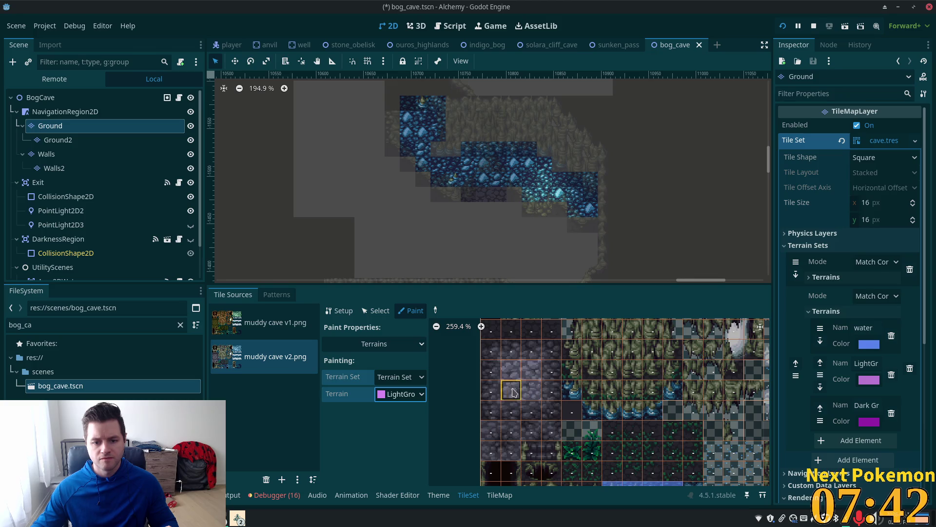
pyautogui.click(506, 371)
pyautogui.click(512, 372)
pyautogui.click(524, 375)
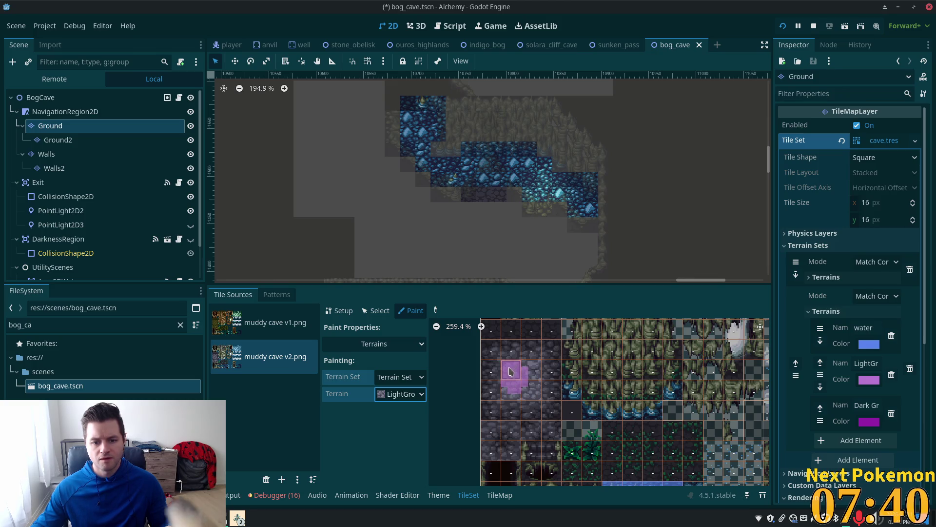
pyautogui.click(508, 399)
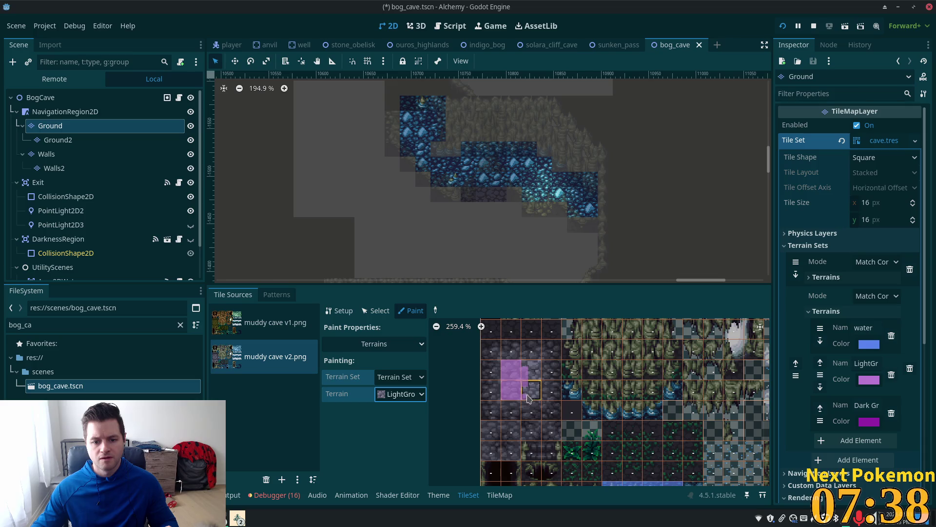
pyautogui.click(537, 372)
pyautogui.click(532, 392)
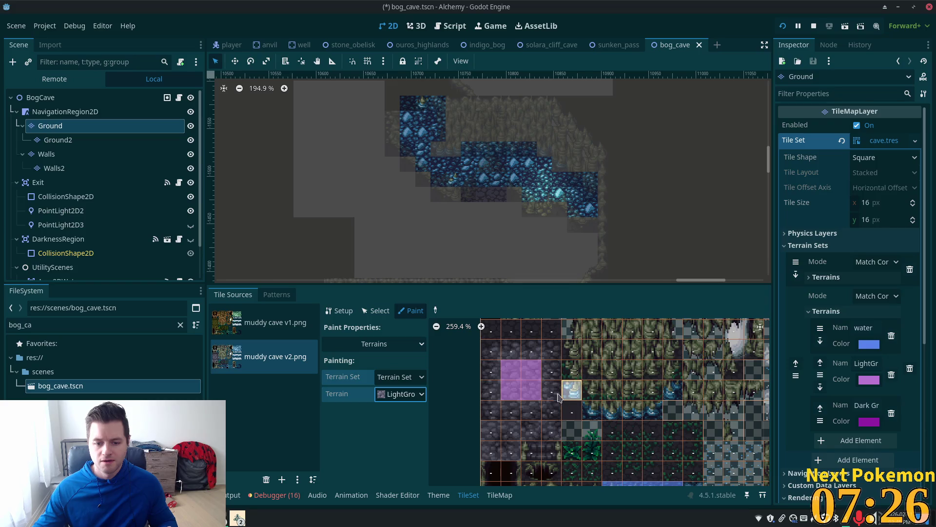
pyautogui.scroll(-1, 558, 381)
pyautogui.scroll(2, 556, 381)
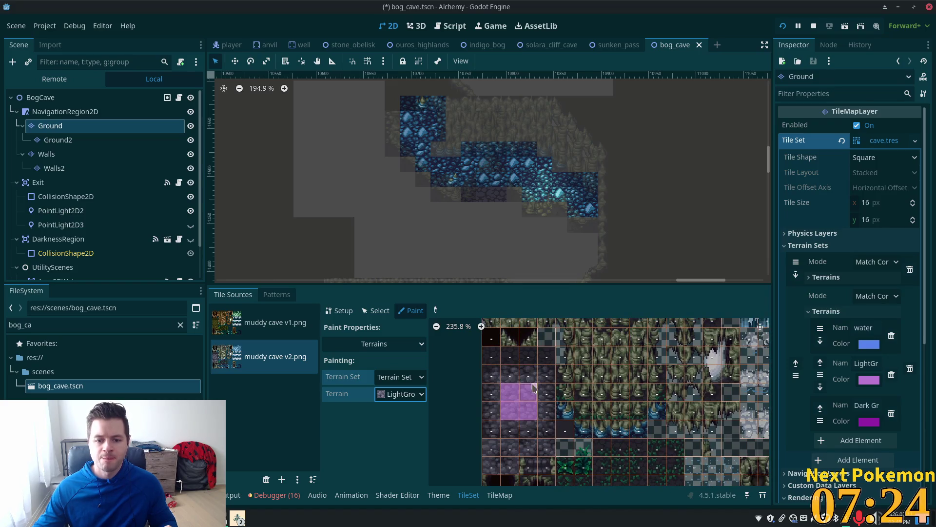
pyautogui.click(418, 395)
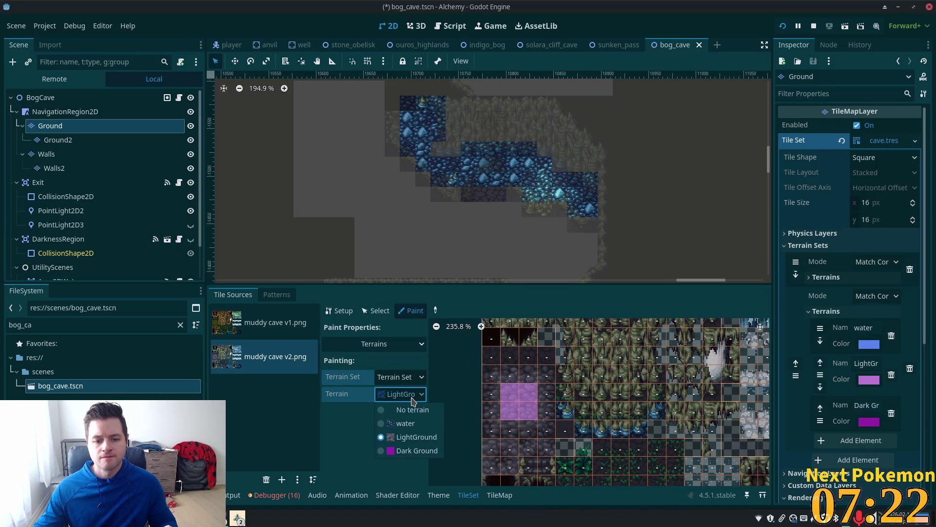
# Step: Paint the top atlas row as Dark Ground, save, and clear one tile's terrain marking
pyautogui.click(422, 449)
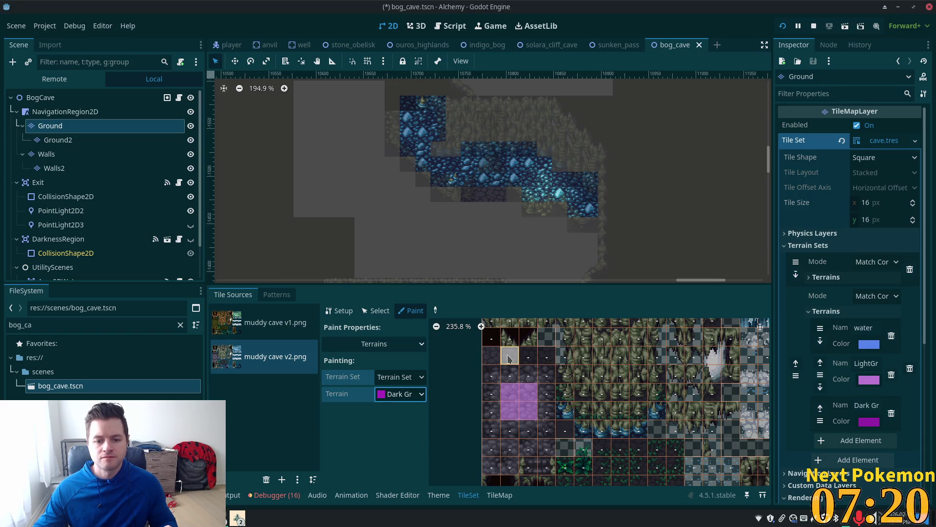
pyautogui.moveTo(517, 352)
pyautogui.mouseDown()
pyautogui.moveTo(484, 352)
pyautogui.moveTo(537, 364)
pyautogui.moveTo(495, 356)
pyautogui.mouseUp()
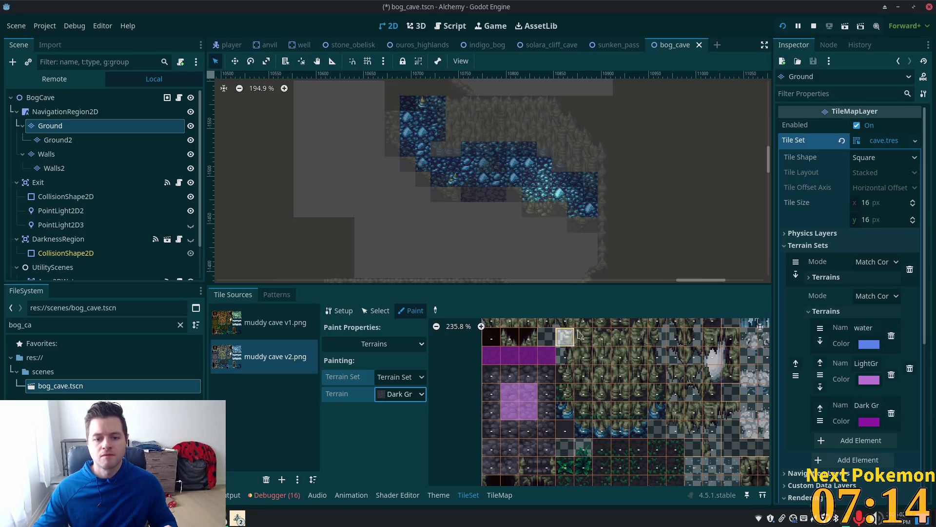
pyautogui.hotkey('ctrl', 's')
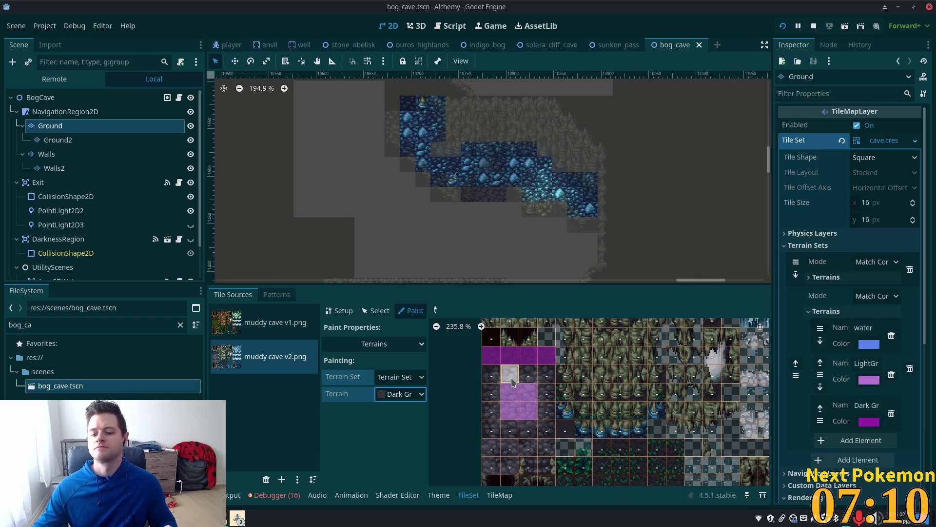
pyautogui.rightClick(519, 401)
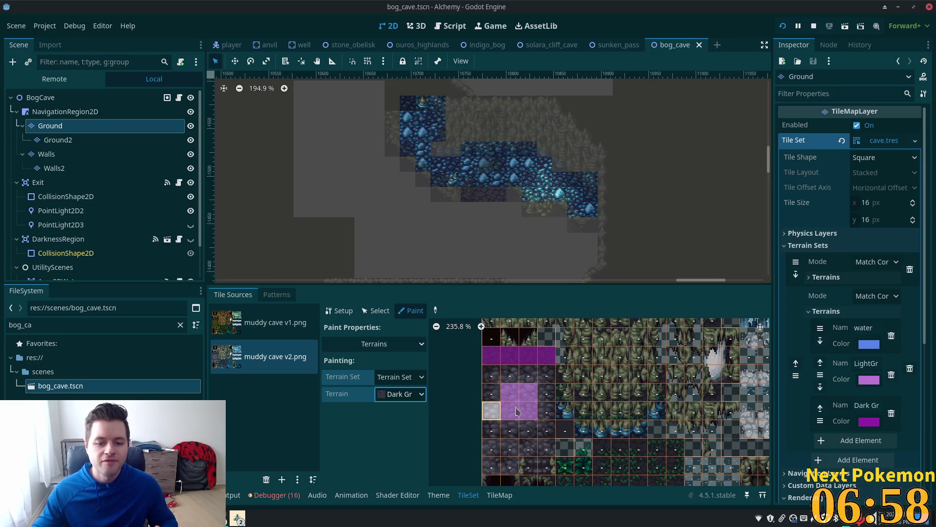
pyautogui.click(500, 495)
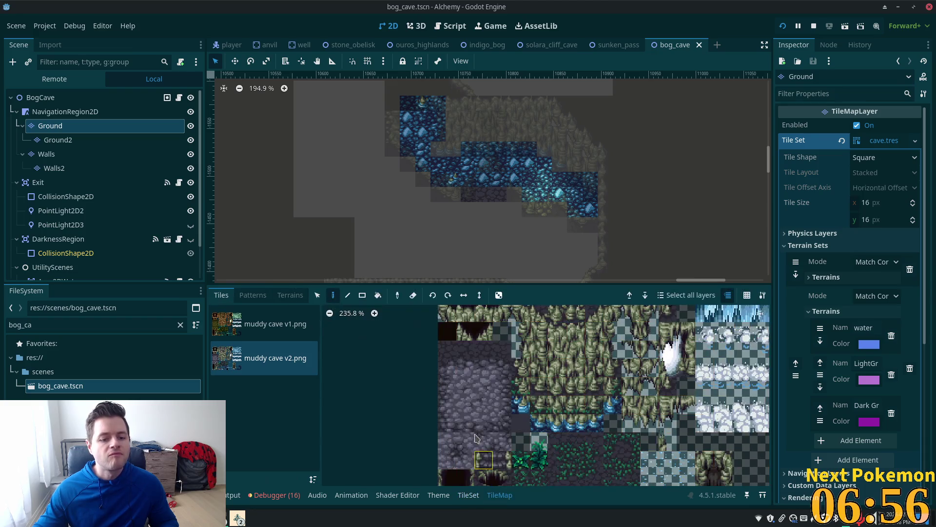
pyautogui.click(290, 295)
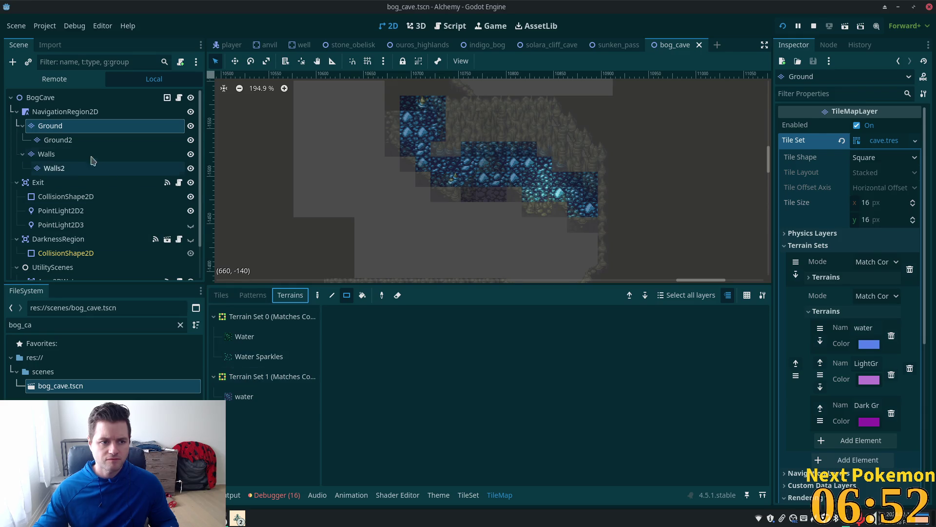
# Step: Fill rectangles below and left of the water with Dark Ground on the Ground layer
pyautogui.click(55, 130)
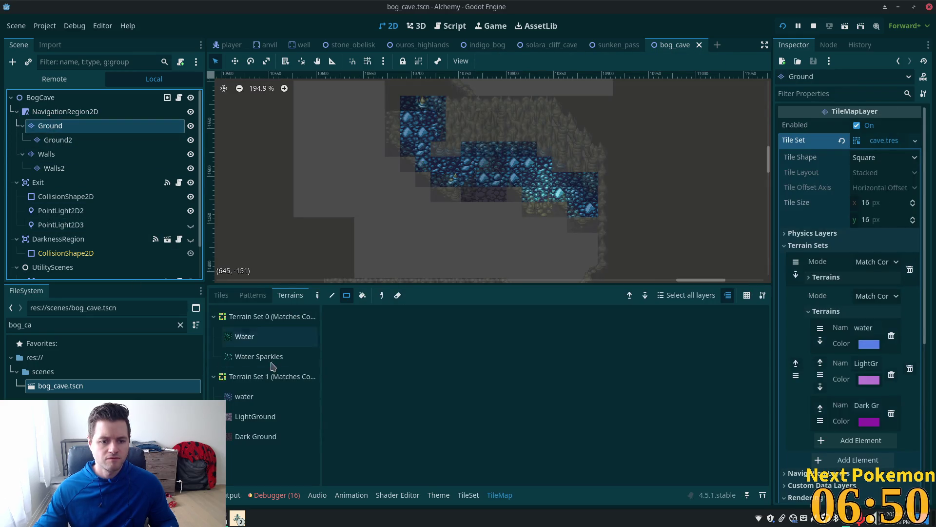
pyautogui.click(255, 416)
pyautogui.click(277, 437)
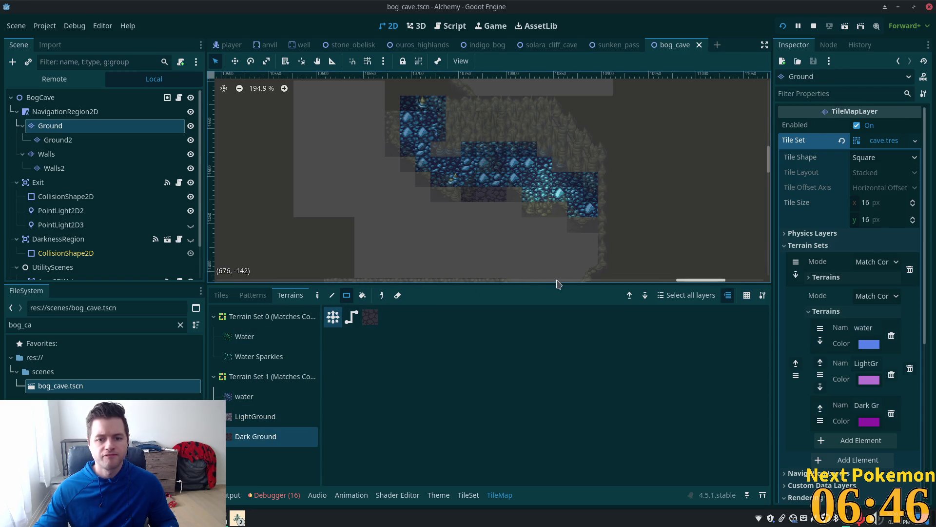
pyautogui.moveTo(589, 243)
pyautogui.mouseDown()
pyautogui.moveTo(428, 259)
pyautogui.moveTo(356, 279)
pyautogui.mouseUp()
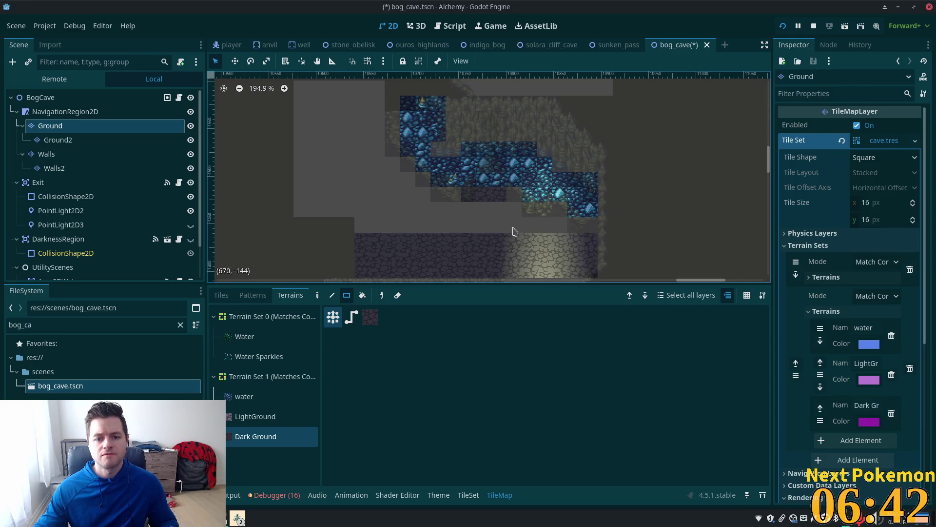
pyautogui.moveTo(558, 225); pyautogui.dragTo(355, 226)
pyautogui.moveTo(520, 210); pyautogui.dragTo(354, 210)
pyautogui.moveTo(419, 200)
pyautogui.mouseDown()
pyautogui.moveTo(315, 192)
pyautogui.moveTo(407, 183)
pyautogui.mouseUp()
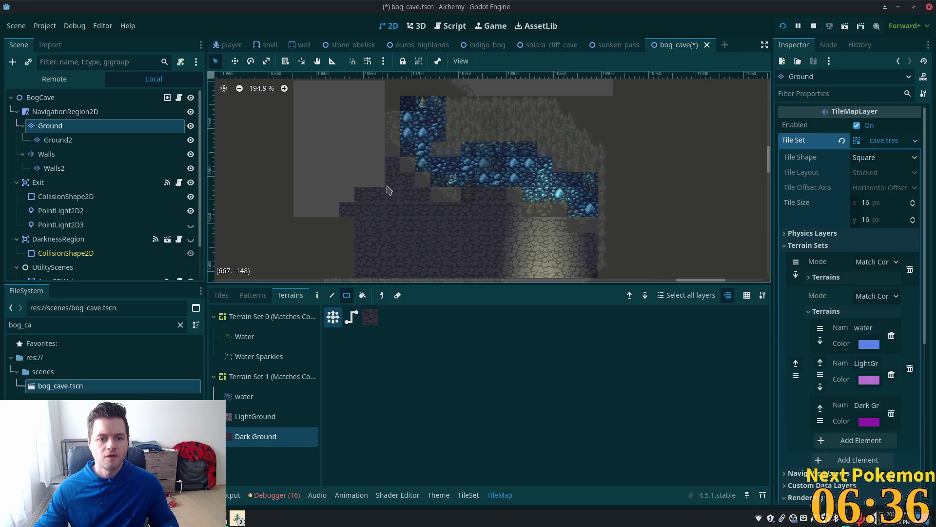
pyautogui.scroll(-2, 360, 215)
pyautogui.moveTo(451, 247)
pyautogui.mouseDown()
pyautogui.moveTo(399, 96)
pyautogui.moveTo(369, 92)
pyautogui.mouseUp()
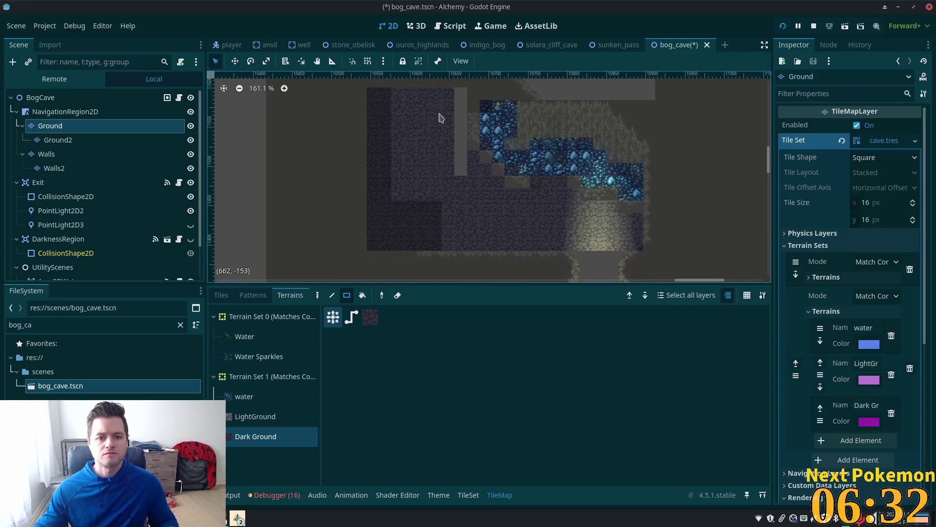
pyautogui.scroll(3, 467, 243)
pyautogui.moveTo(494, 205)
pyautogui.mouseDown()
pyautogui.moveTo(484, 192)
pyautogui.moveTo(483, 128)
pyautogui.mouseUp()
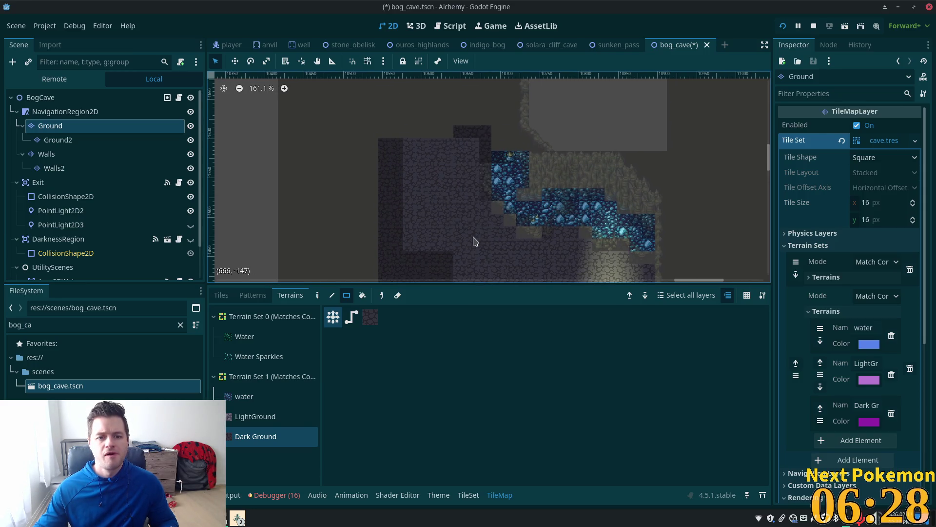
pyautogui.click(70, 96)
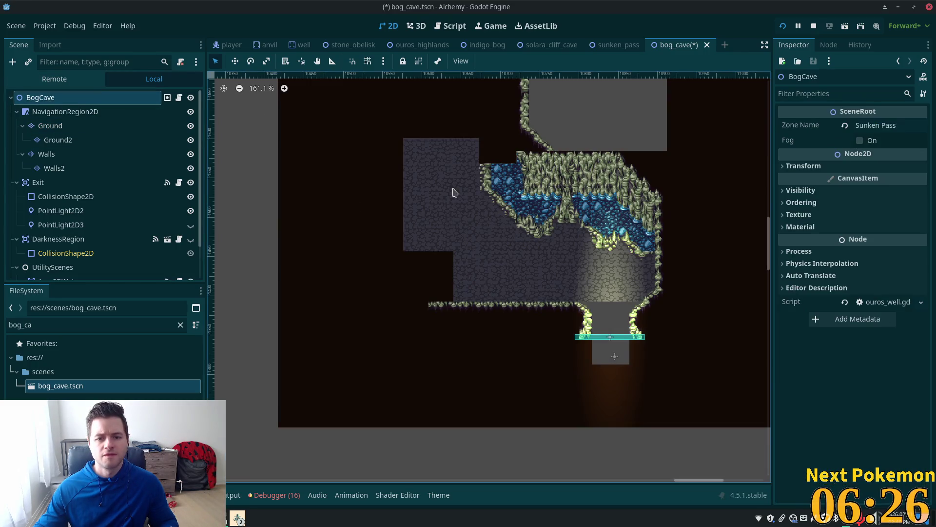
# Step: Select the Walls layer and bring the cave's left edge into view
pyautogui.scroll(4, 573, 221)
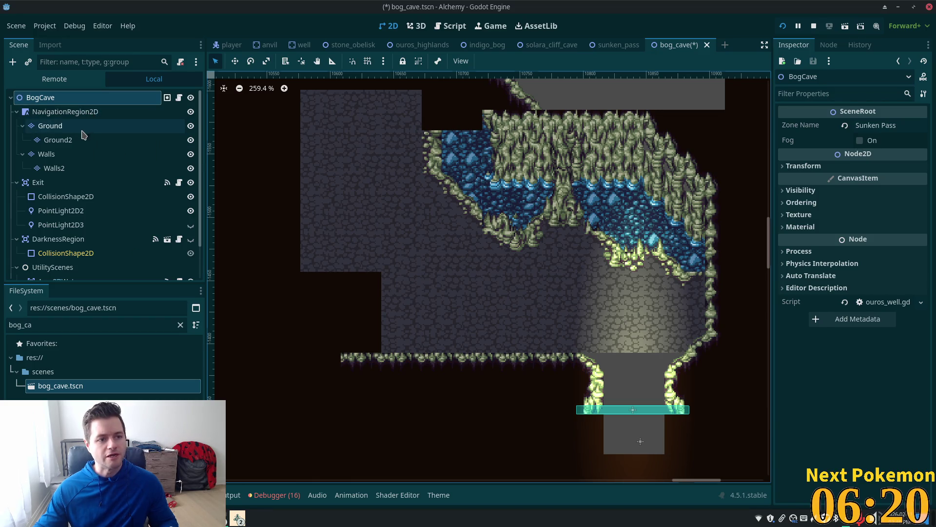
pyautogui.click(83, 134)
pyautogui.scroll(-2, 400, 190)
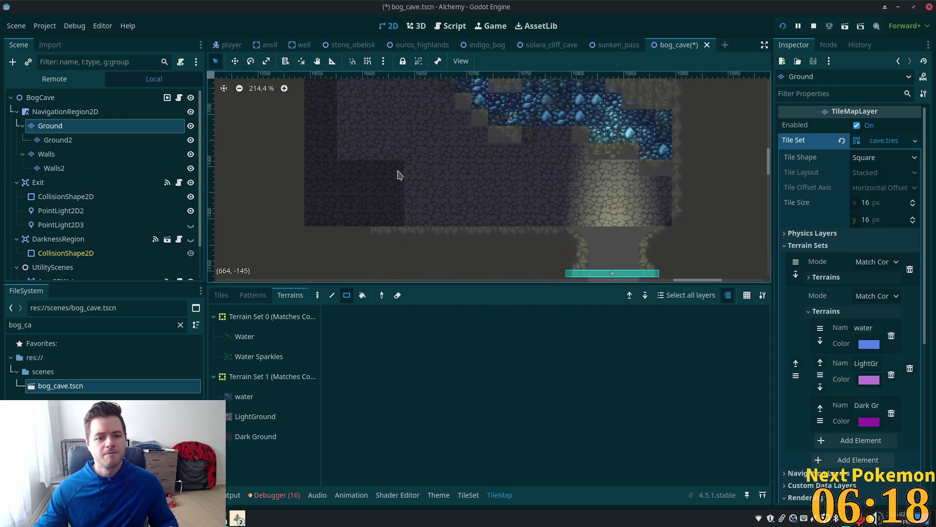
pyautogui.click(59, 168)
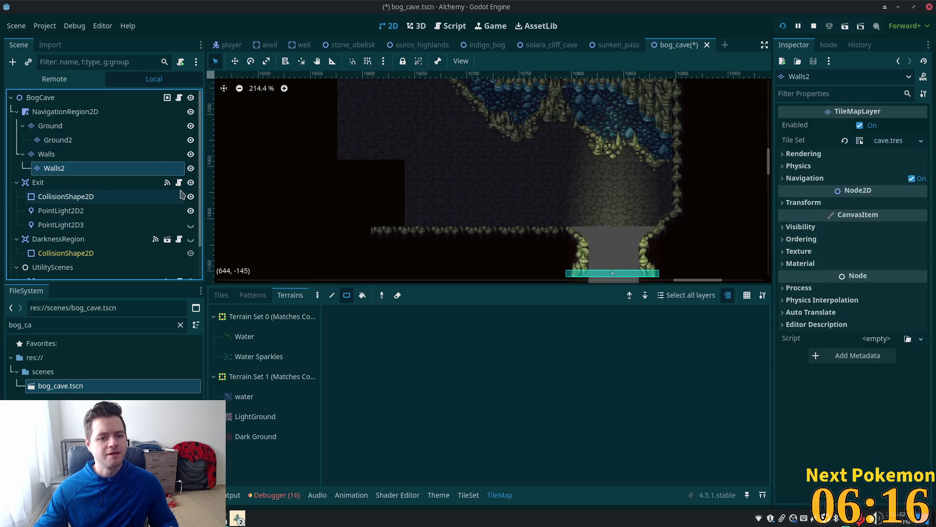
pyautogui.click(97, 154)
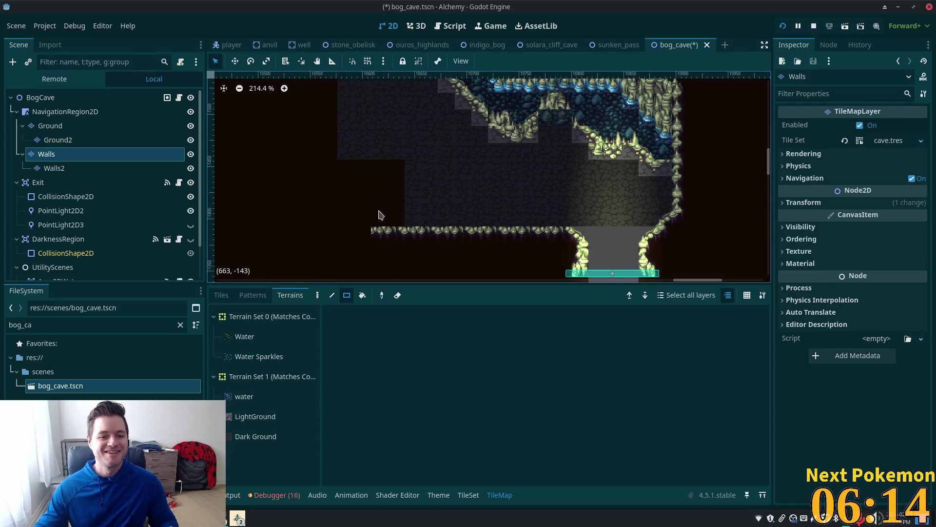
pyautogui.moveTo(376, 176)
pyautogui.mouseDown()
pyautogui.moveTo(405, 184)
pyautogui.moveTo(430, 224)
pyautogui.mouseUp()
pyautogui.click(221, 295)
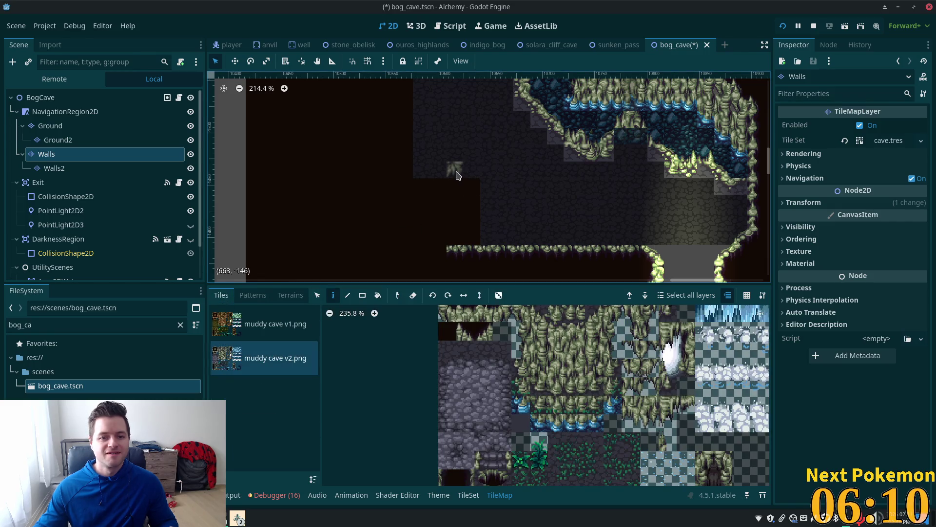
# Step: Erase the stray wall cells on the left cave floor with right-click drags
pyautogui.moveTo(413, 187); pyautogui.dragTo(484, 233)
pyautogui.moveTo(476, 195)
pyautogui.mouseDown()
pyautogui.moveTo(412, 218)
pyautogui.moveTo(564, 216)
pyautogui.moveTo(412, 198)
pyautogui.mouseUp()
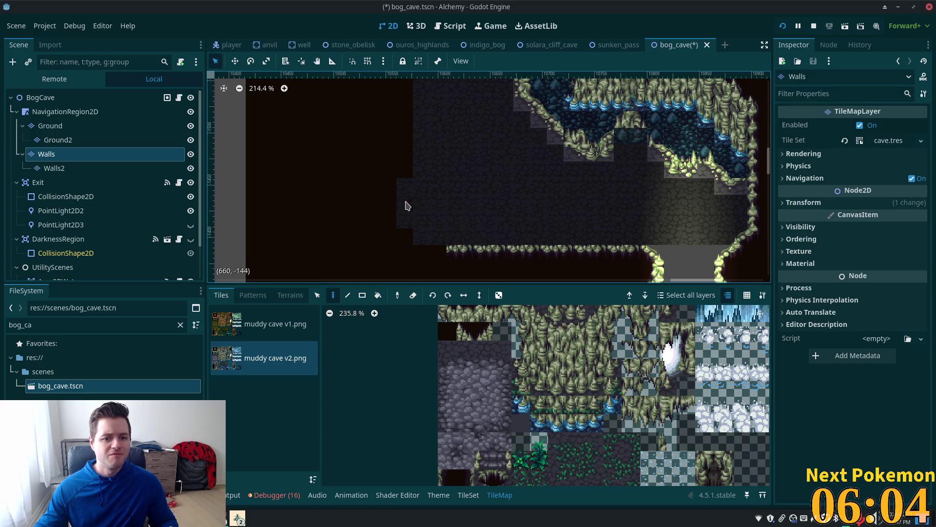
pyautogui.click(82, 103)
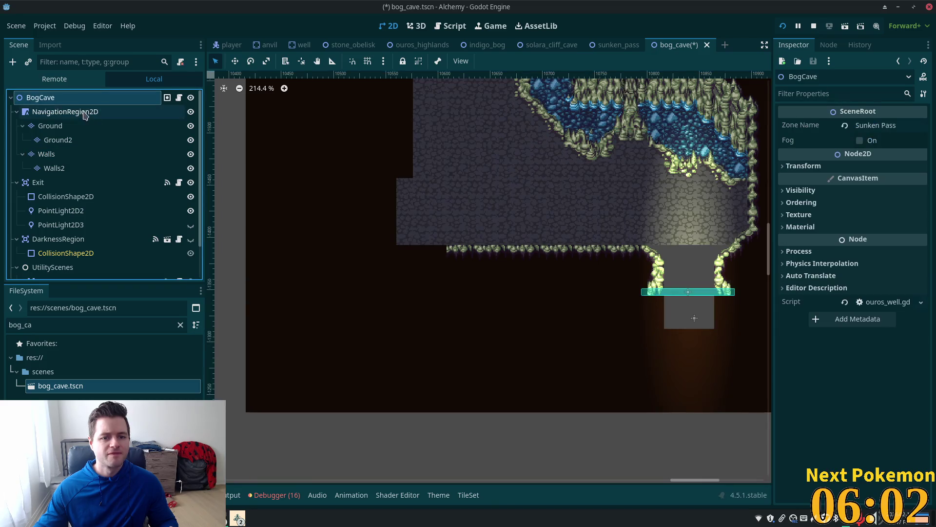
pyautogui.scroll(-3, 472, 174)
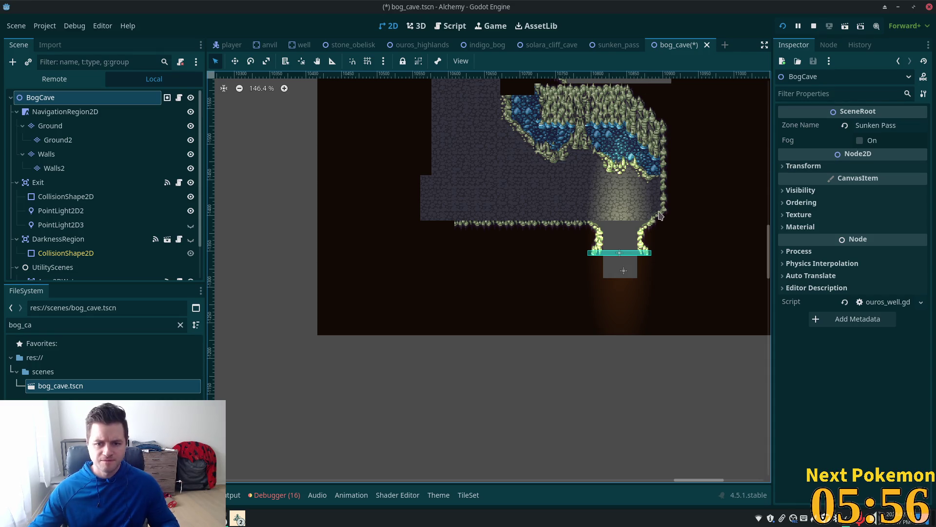
pyautogui.scroll(3, 655, 242)
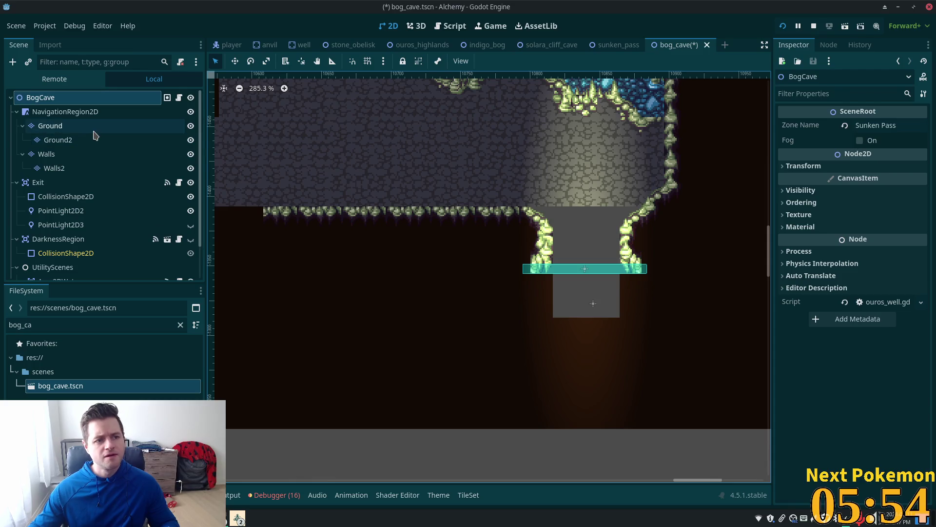
pyautogui.click(92, 127)
pyautogui.scroll(-2, 370, 220)
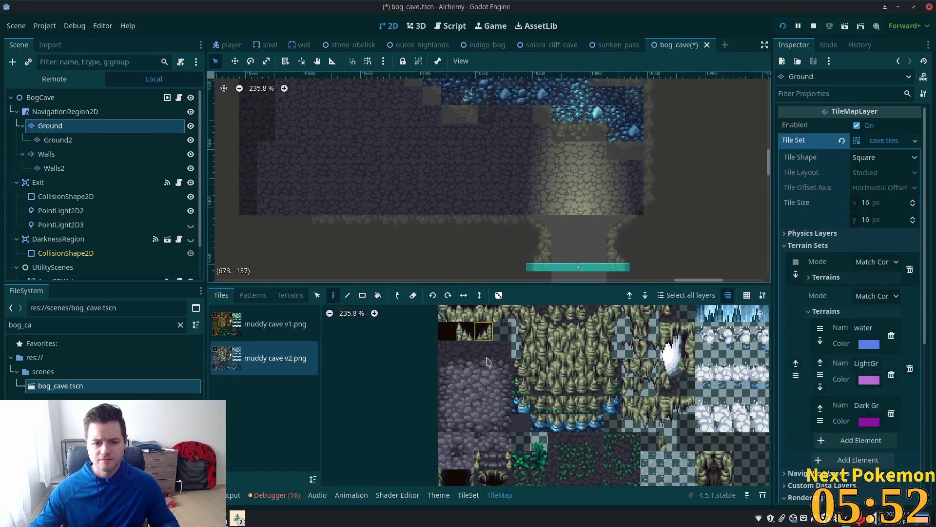
# Step: Fill the corridor above the cave exit with Dark Ground
pyautogui.click(290, 295)
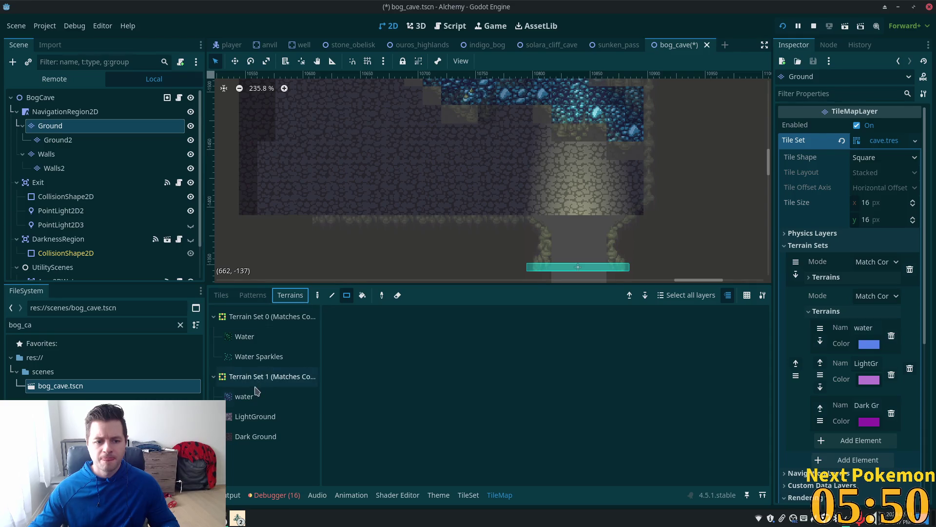
pyautogui.click(254, 437)
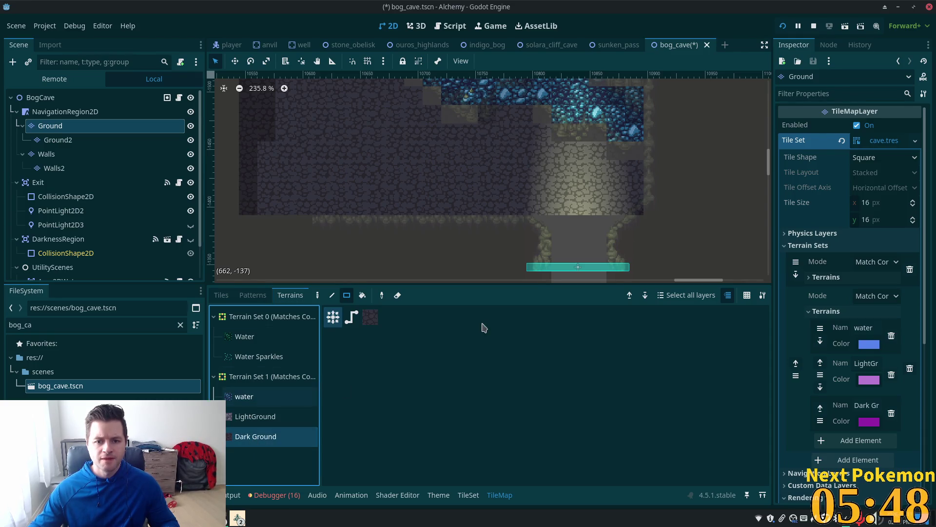
pyautogui.moveTo(539, 211); pyautogui.dragTo(620, 308)
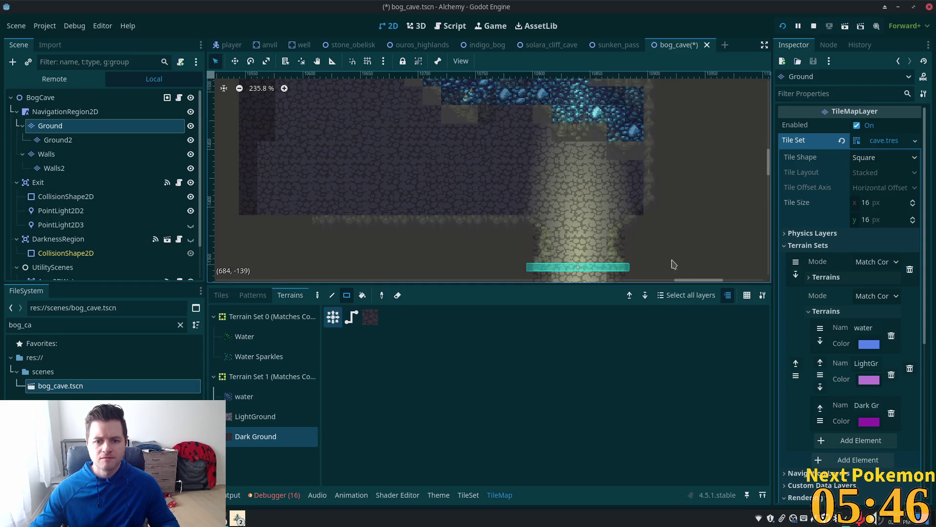
pyautogui.scroll(-3, 672, 252)
pyautogui.moveTo(671, 236); pyautogui.dragTo(596, 174)
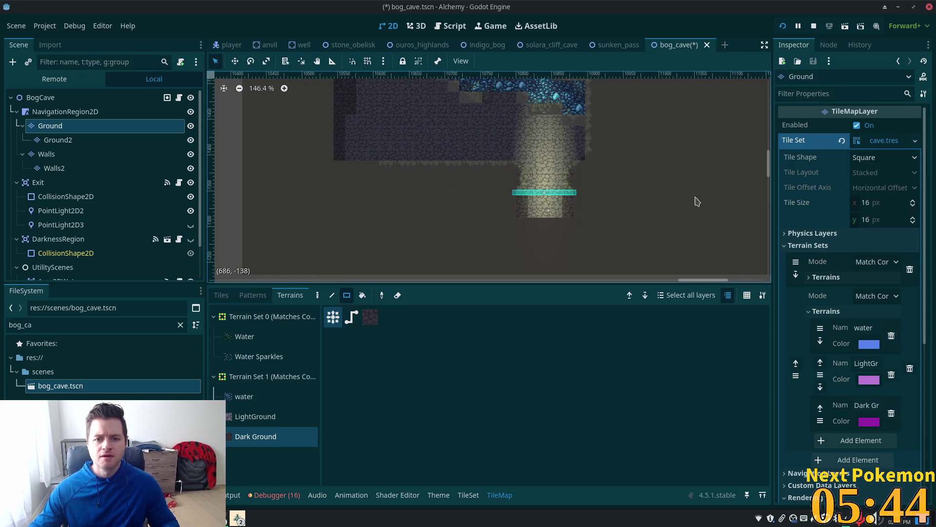
# Step: Save bog_cave.tscn and inspect the BogCave root before returning to the Ground layer
pyautogui.hotkey('ctrl', 's')
pyautogui.scroll(4, 629, 216)
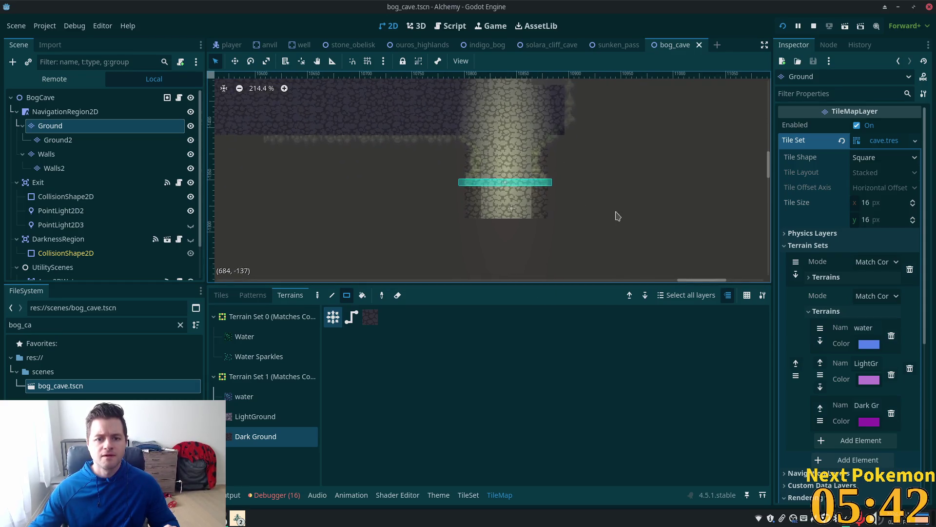
pyautogui.scroll(-3, 616, 215)
pyautogui.scroll(3, 629, 239)
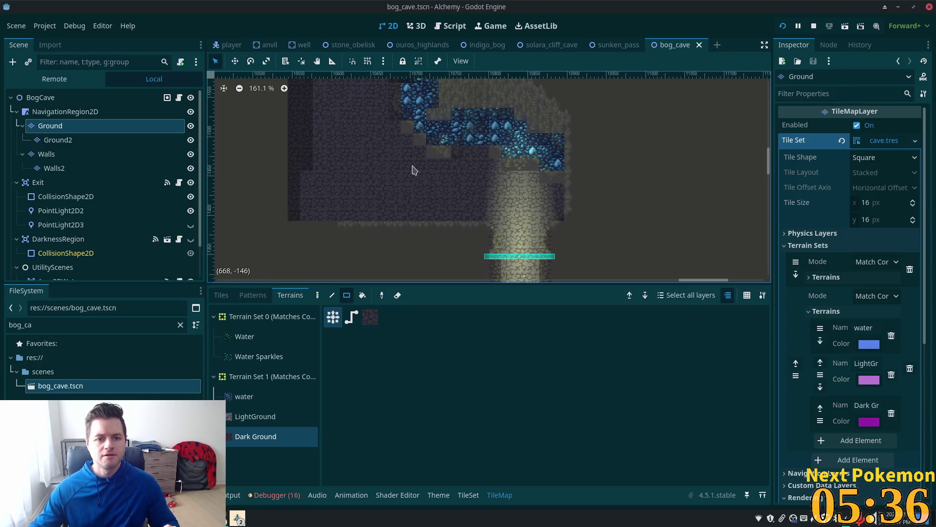
pyautogui.scroll(1, 415, 175)
pyautogui.click(85, 101)
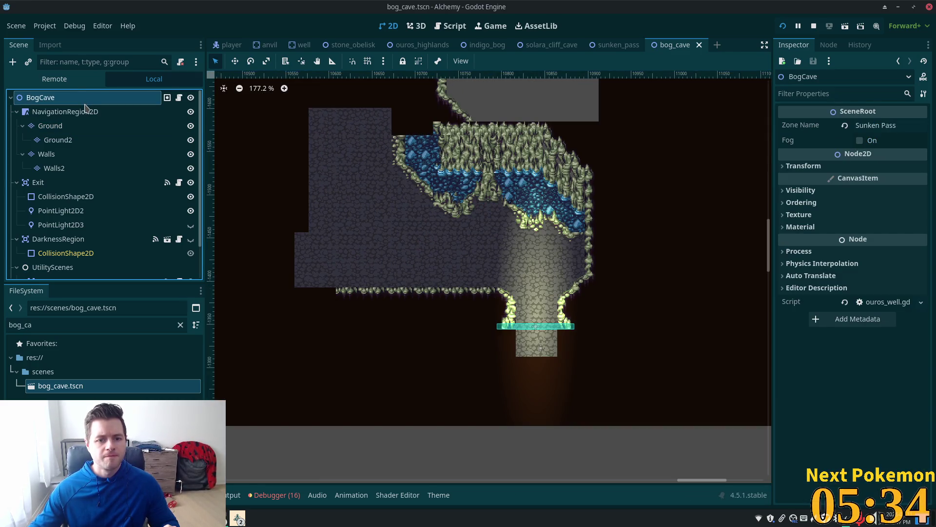
pyautogui.scroll(4, 443, 184)
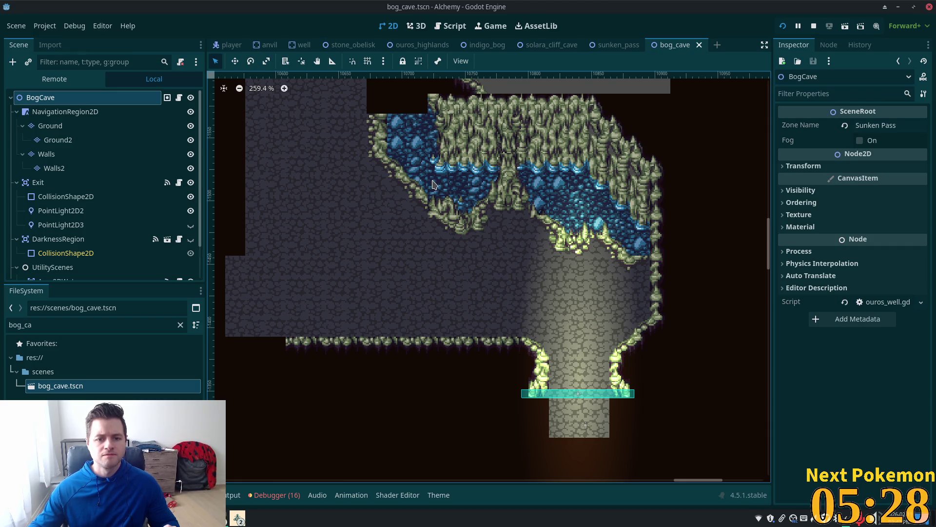
pyautogui.hscroll(-5, 504, 272)
pyautogui.click(50, 125)
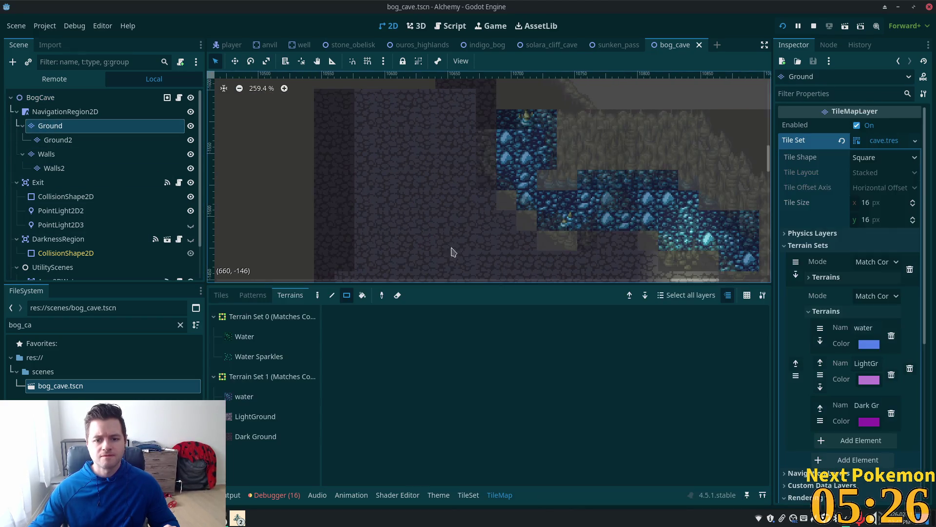
# Step: Pick stone tiles from muddy cave v2.png and paint the first two onto the dark floor
pyautogui.scroll(-5, 389, 84)
pyautogui.click(224, 295)
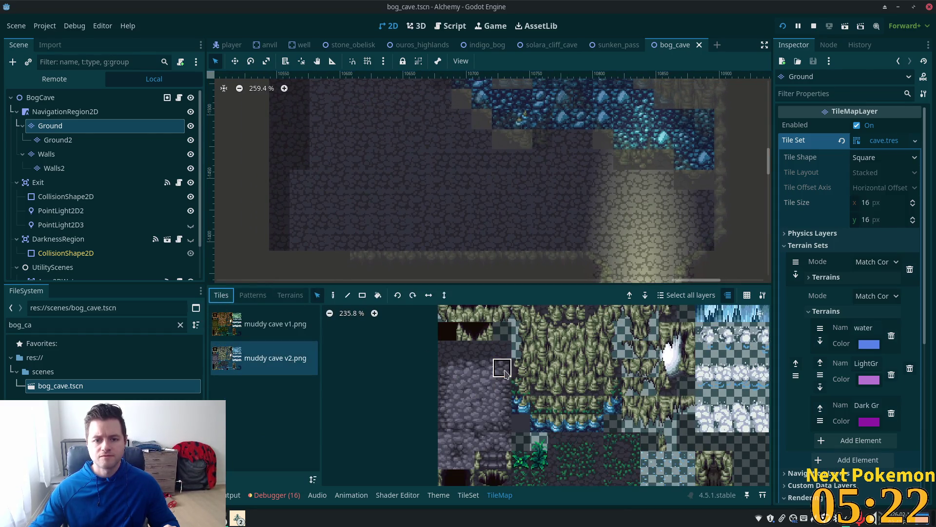
pyautogui.click(504, 369)
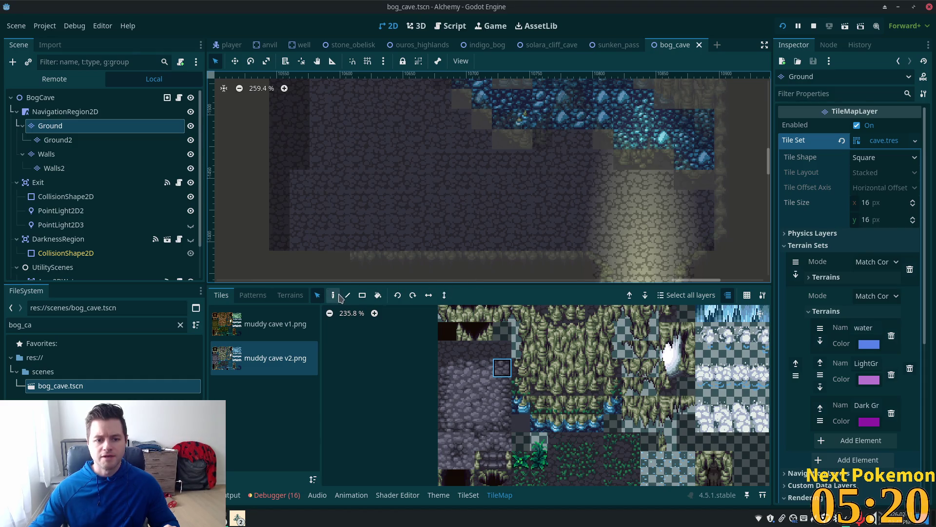
pyautogui.click(334, 295)
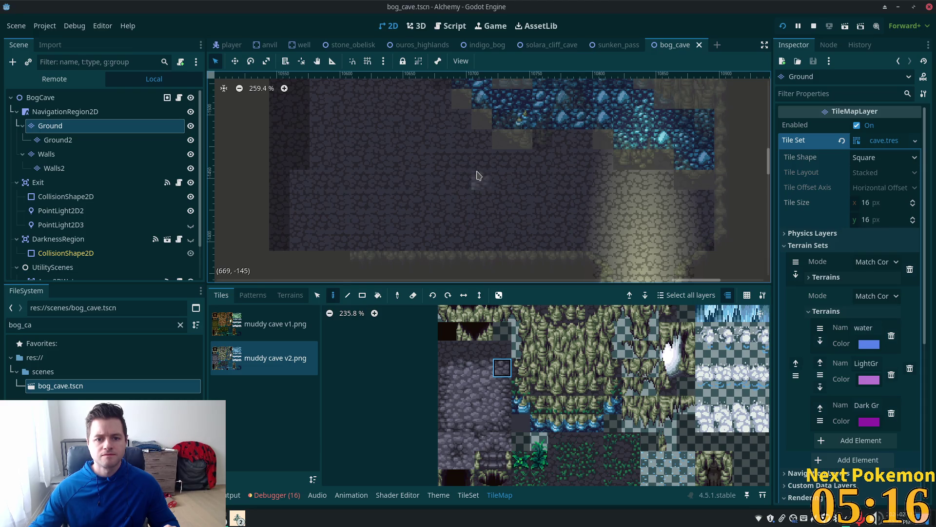
pyautogui.click(480, 162)
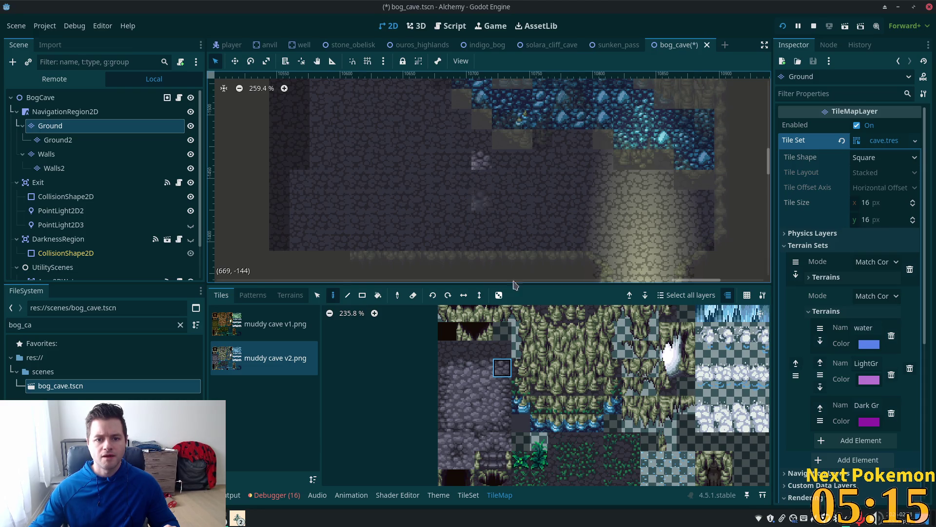
pyautogui.moveTo(498, 390); pyautogui.dragTo(501, 403)
pyautogui.click(502, 396)
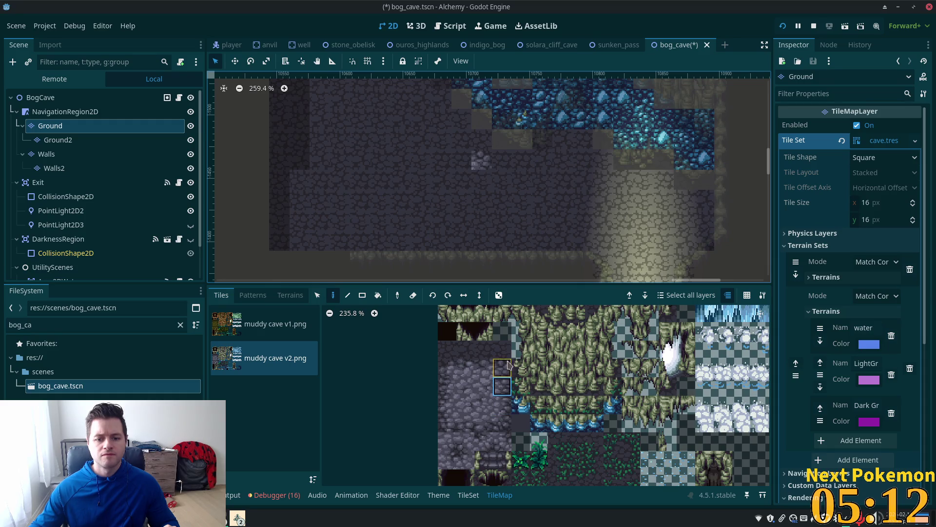
pyautogui.click(507, 365)
pyautogui.click(501, 180)
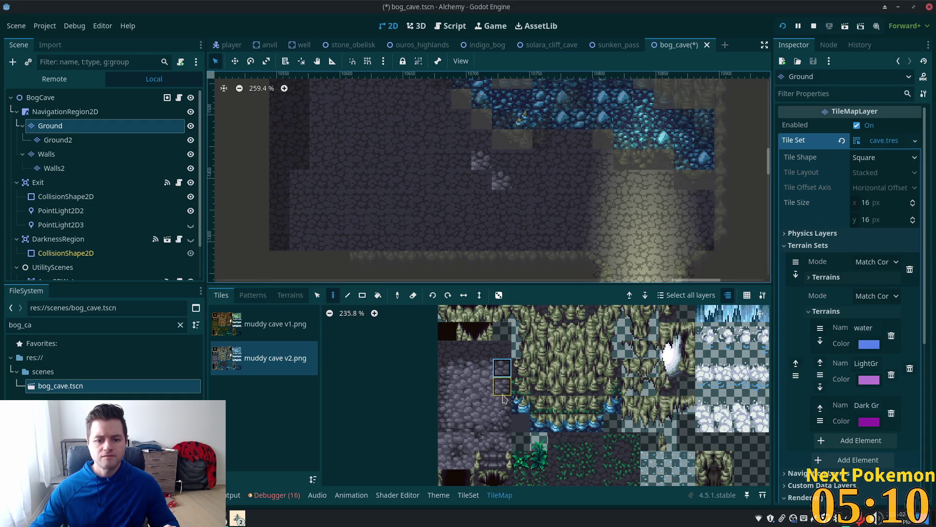
# Step: Paint more stone tiles lower down, continuing the diagonal trail
pyautogui.keyDown('ctrl'); pyautogui.click(513, 244); pyautogui.keyUp('ctrl')
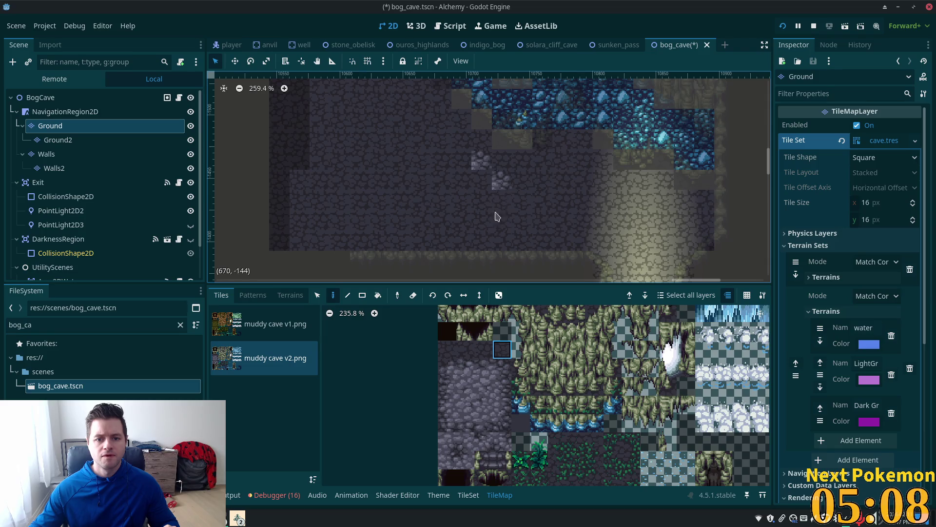
pyautogui.click(506, 409)
pyautogui.click(501, 200)
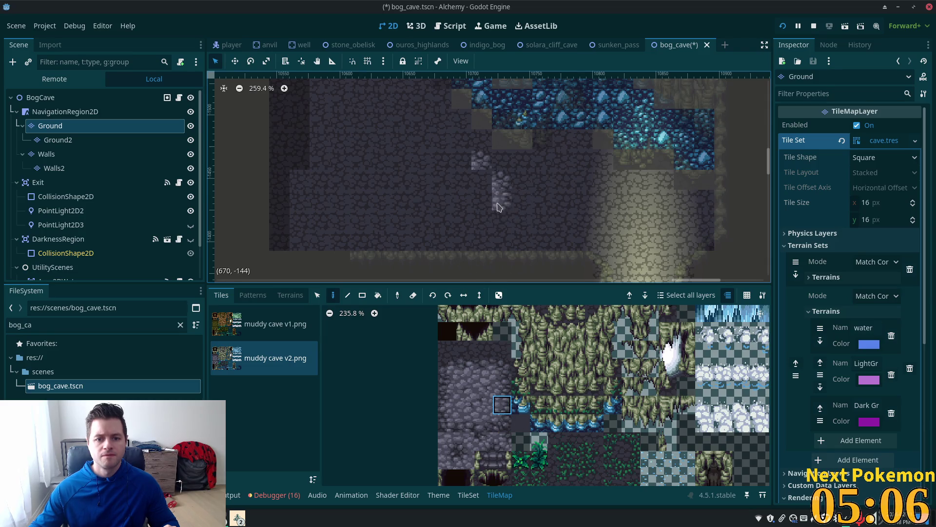
pyautogui.moveTo(472, 222); pyautogui.dragTo(483, 221)
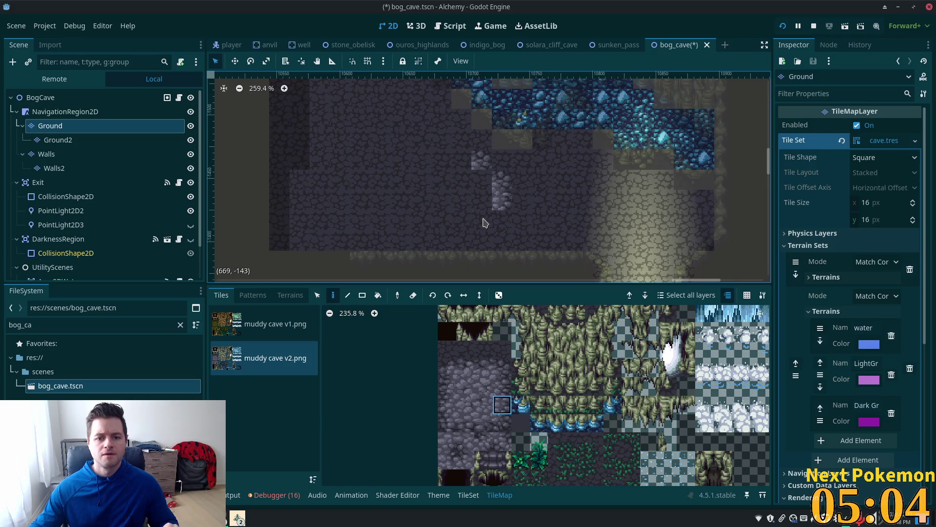
pyautogui.click(484, 222)
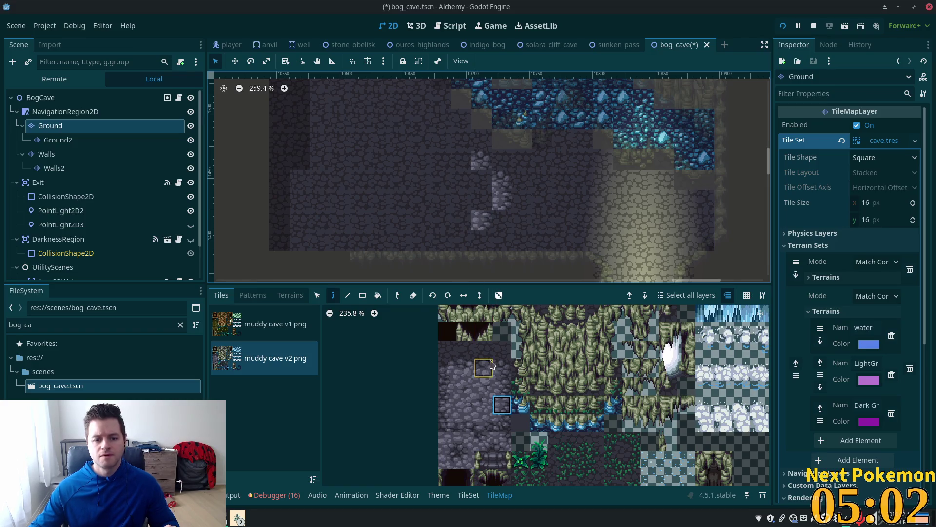
pyautogui.click(502, 424)
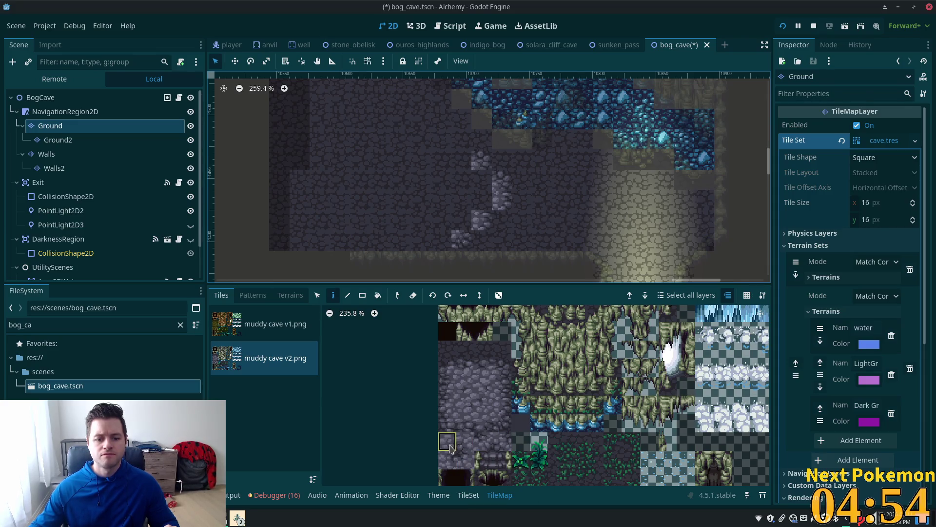
# Step: Add a cobblestone tile and a horizontal run of stone tiles across the floor
pyautogui.click(449, 446)
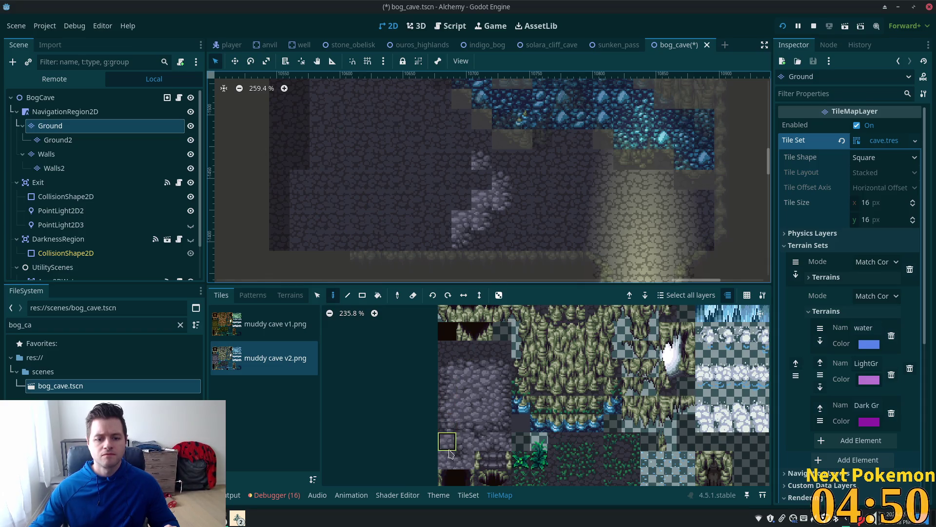
pyautogui.click(483, 185)
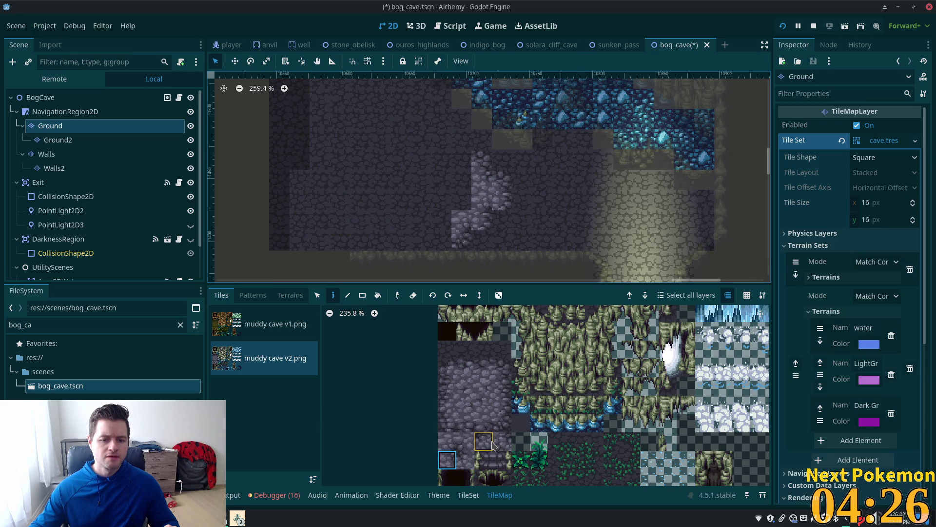
pyautogui.scroll(-2, 492, 445)
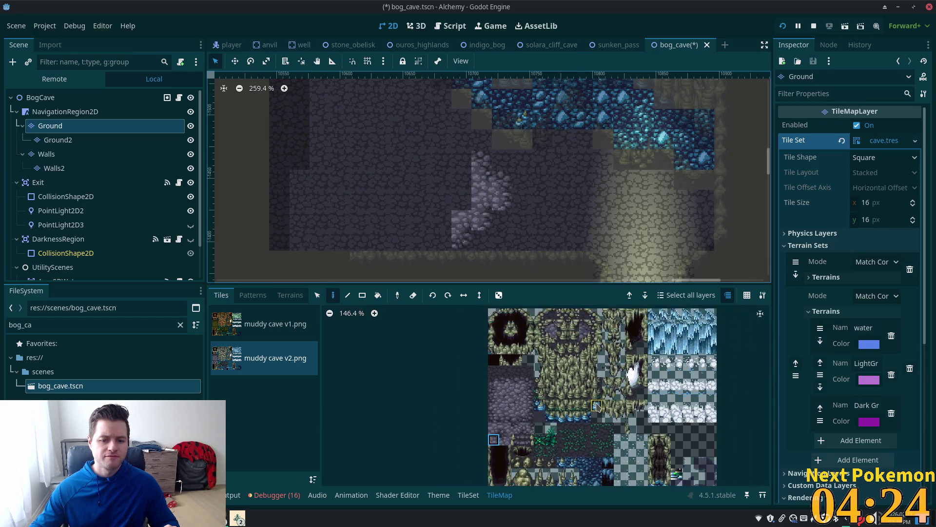
pyautogui.scroll(3, 519, 367)
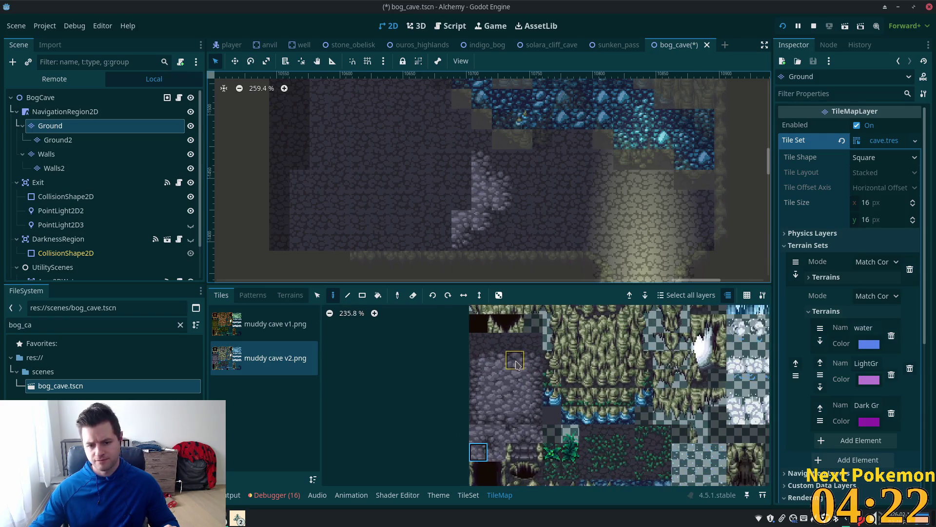
pyautogui.scroll(1, 518, 367)
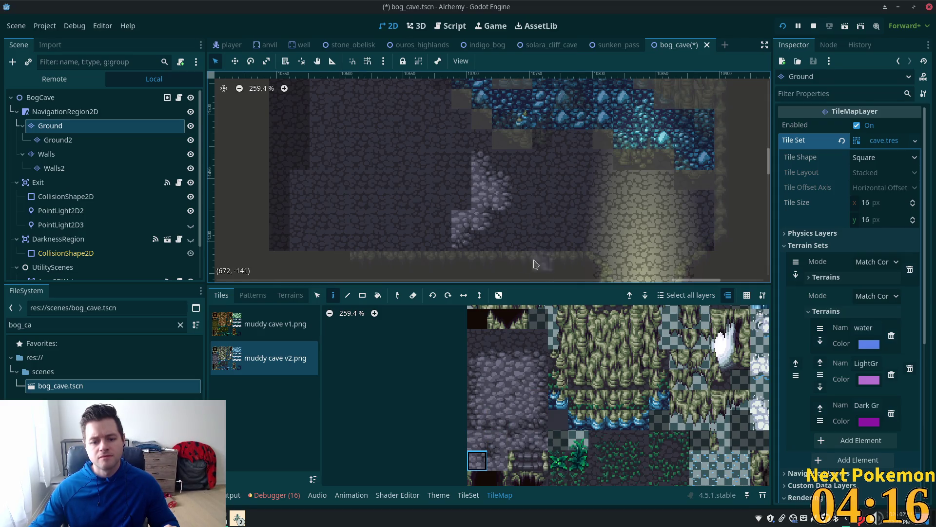
pyautogui.scroll(2, 548, 335)
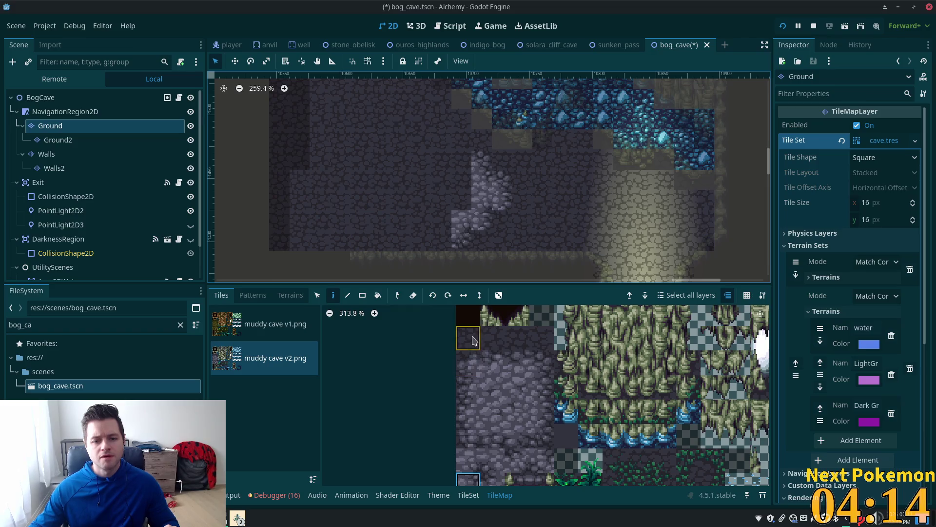
pyautogui.click(473, 339)
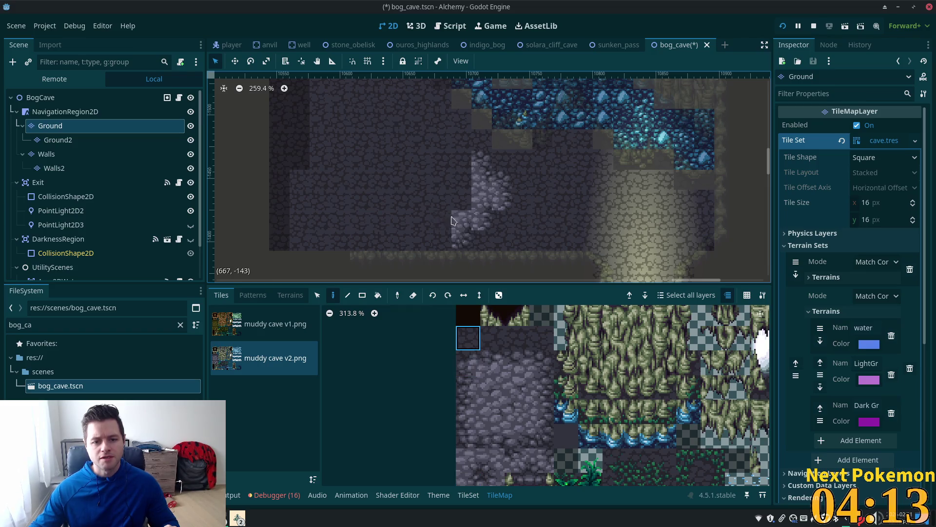
pyautogui.click(492, 411)
pyautogui.moveTo(461, 221); pyautogui.dragTo(421, 221)
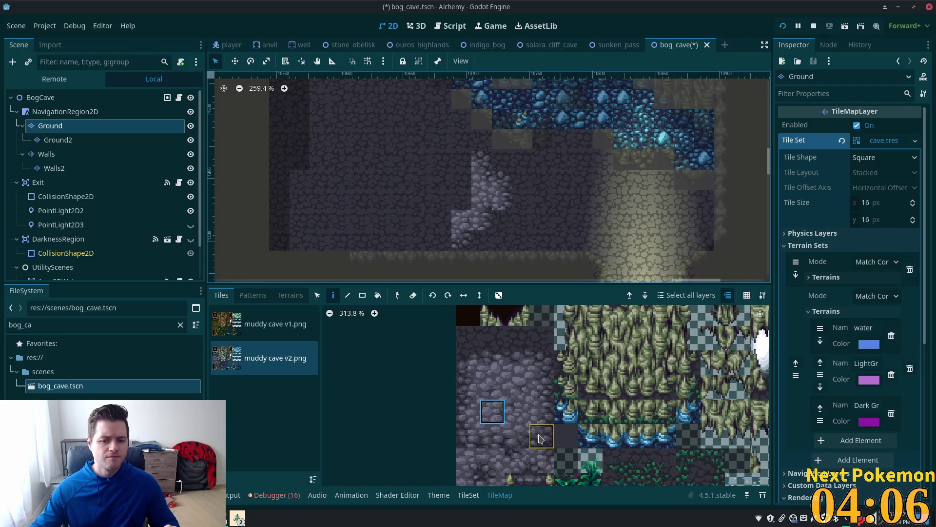
# Step: Try several stone tiles, copy tiles from the map, and extend the winding stone path
pyautogui.click(544, 443)
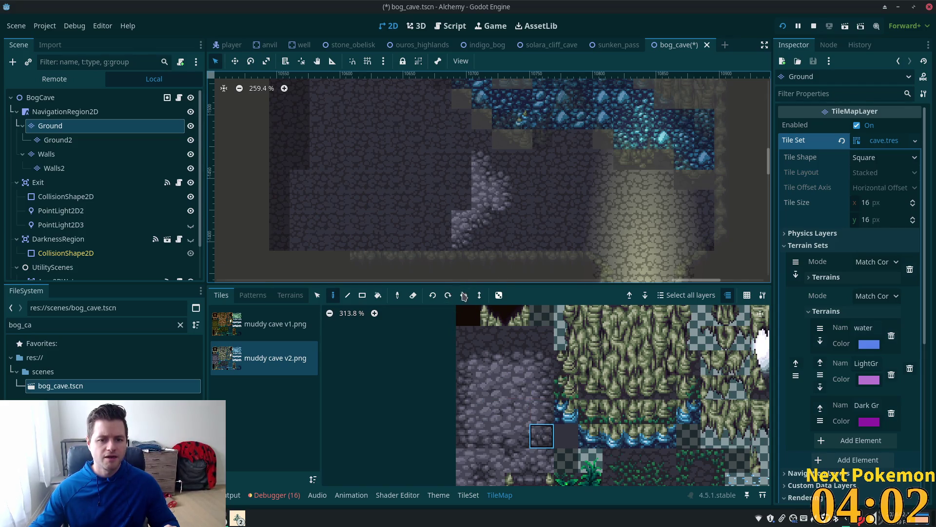
pyautogui.click(469, 461)
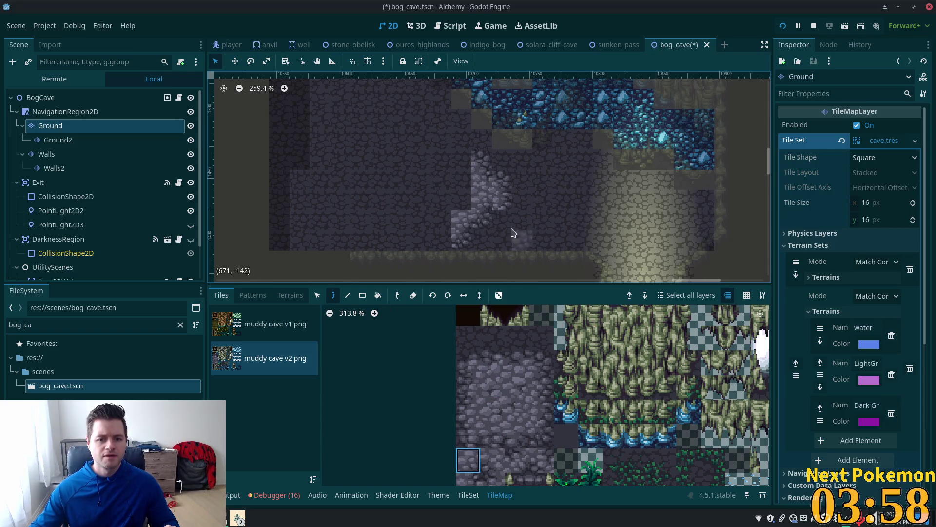
pyautogui.click(541, 436)
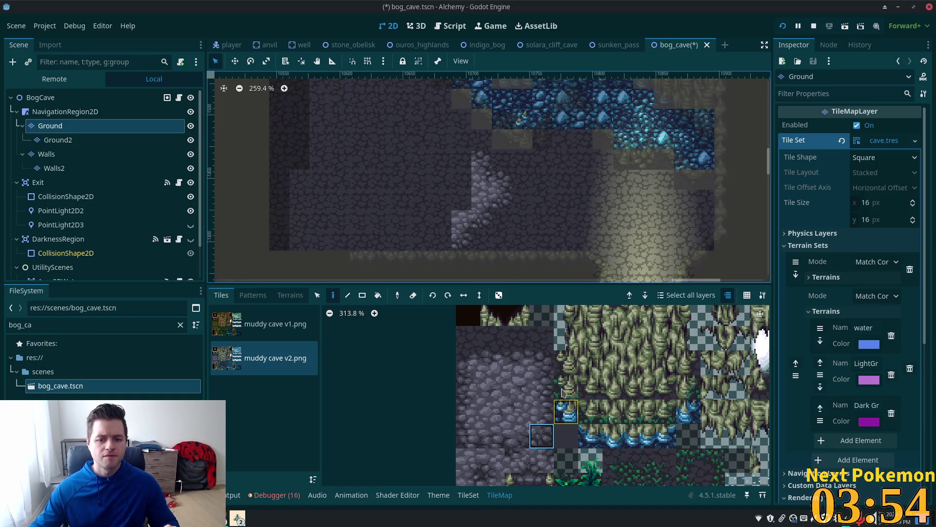
pyautogui.click(539, 363)
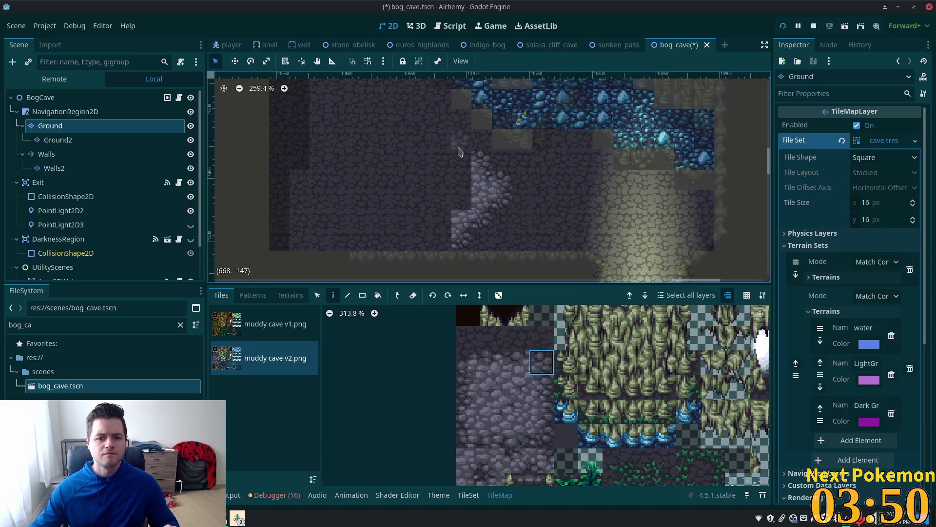
pyautogui.moveTo(461, 219); pyautogui.dragTo(422, 219)
pyautogui.moveTo(517, 364); pyautogui.dragTo(492, 364)
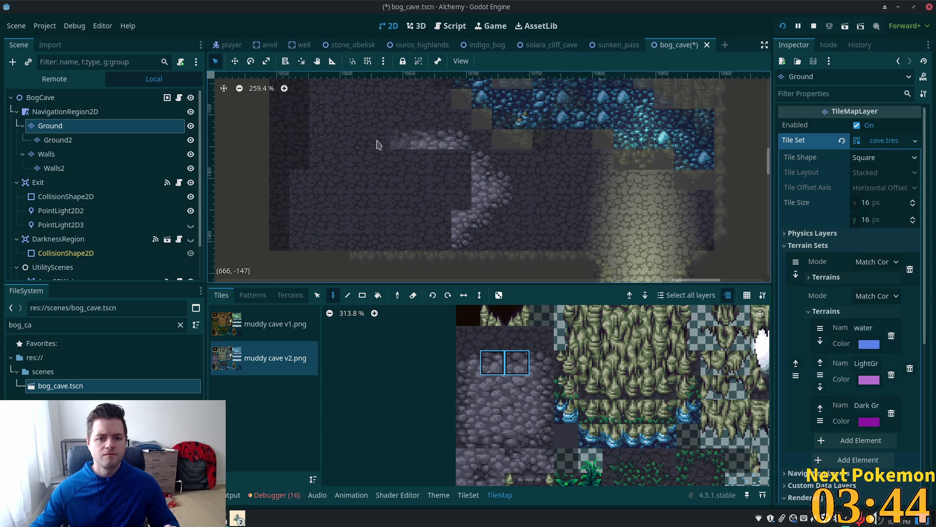
pyautogui.click(541, 362)
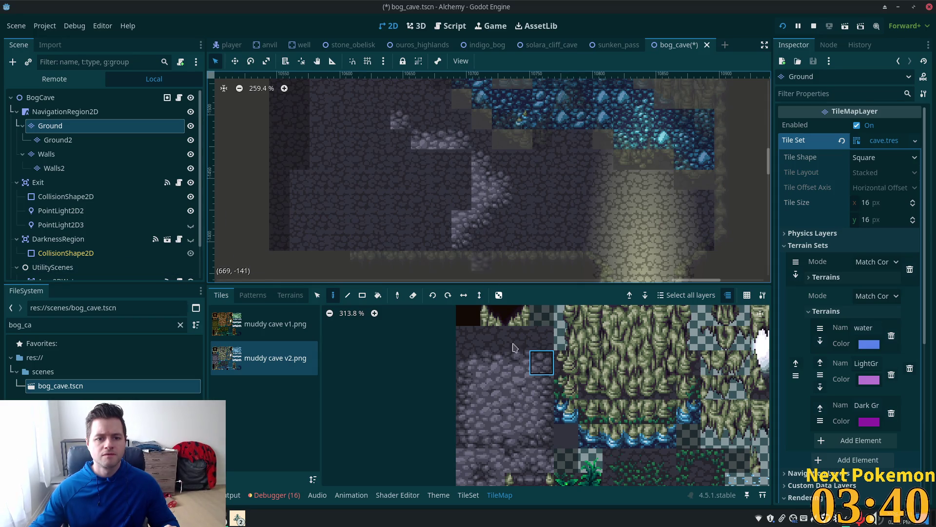
pyautogui.click(467, 479)
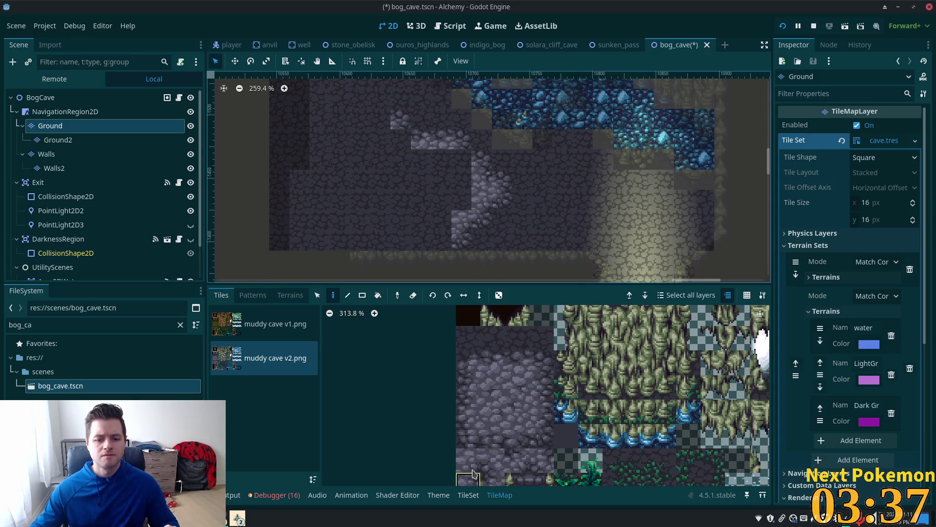
pyautogui.click(400, 140)
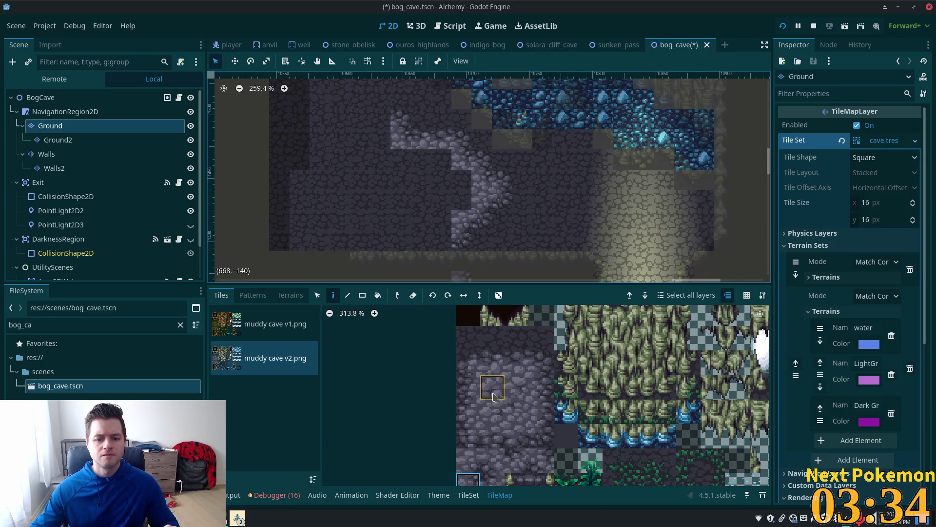
pyautogui.click(283, 296)
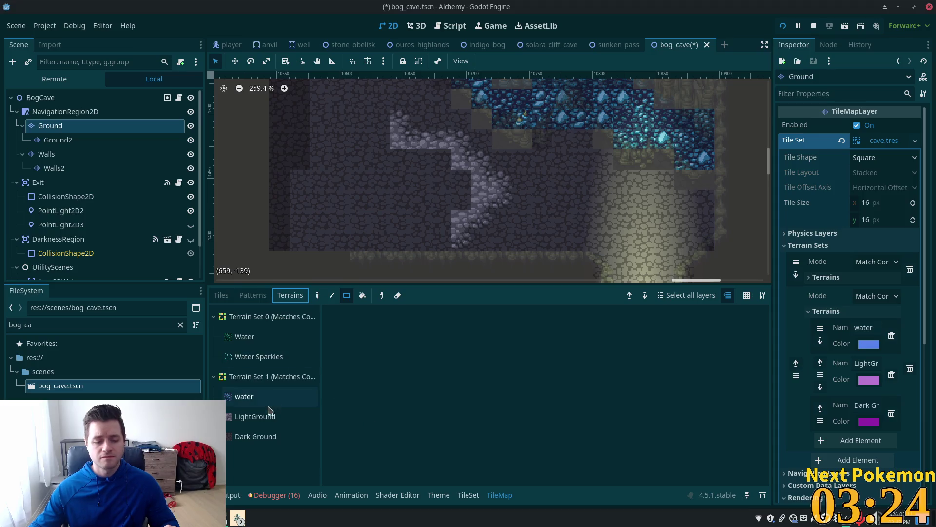
# Step: Paint a 7x4 LightGround cobblestone block across the left side of the cave floor
pyautogui.click(258, 416)
pyautogui.moveTo(442, 161)
pyautogui.mouseDown()
pyautogui.moveTo(326, 214)
pyautogui.moveTo(304, 211)
pyautogui.mouseUp()
pyautogui.moveTo(396, 140); pyautogui.dragTo(314, 155)
pyautogui.scroll(-5, 409, 259)
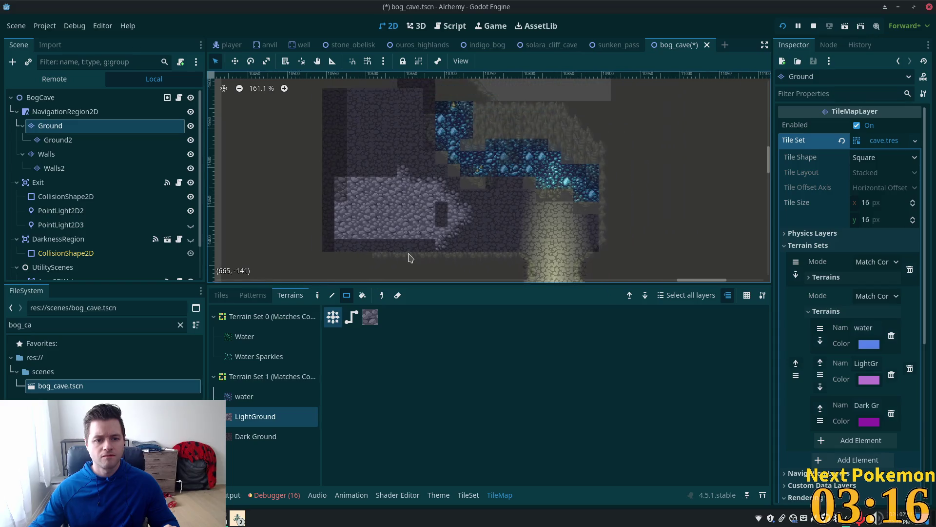
pyautogui.scroll(3, 387, 243)
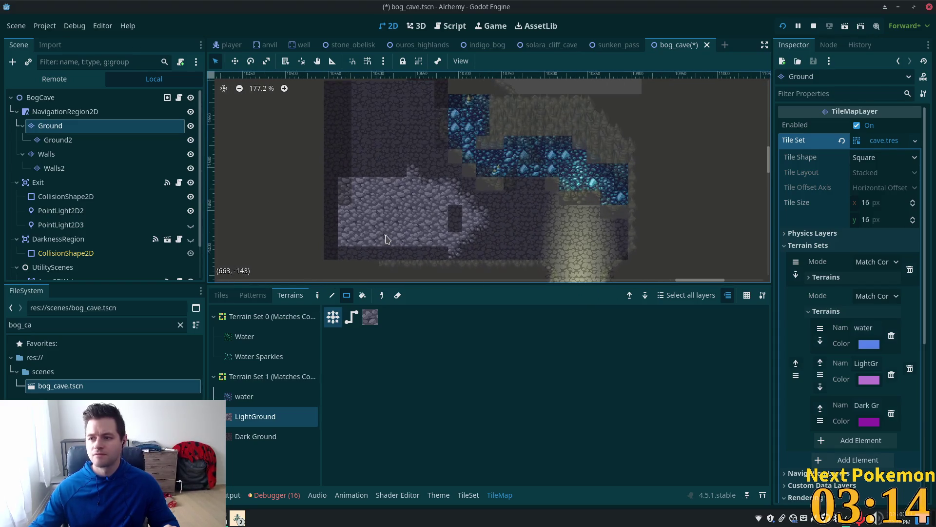
pyautogui.click(47, 154)
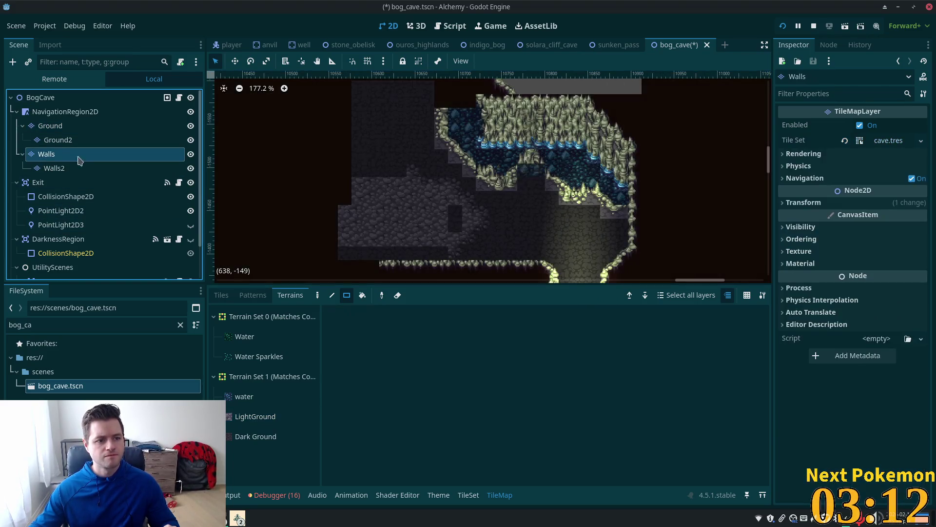
# Step: Draw a 1x3 rectangle of muddy cave tiles on the Walls layer at the upper cave's right edge
pyautogui.scroll(-4, 338, 211)
pyautogui.moveTo(329, 214); pyautogui.dragTo(412, 215)
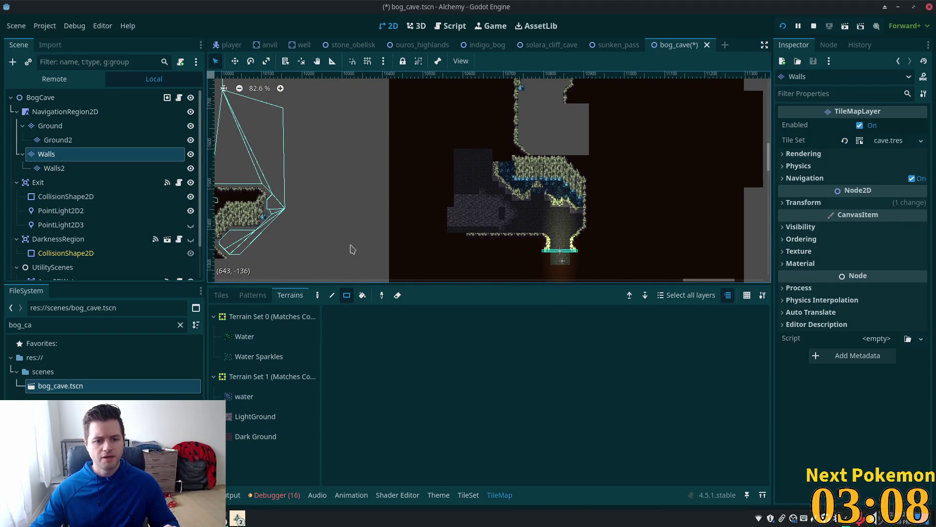
pyautogui.scroll(-3, 429, 185)
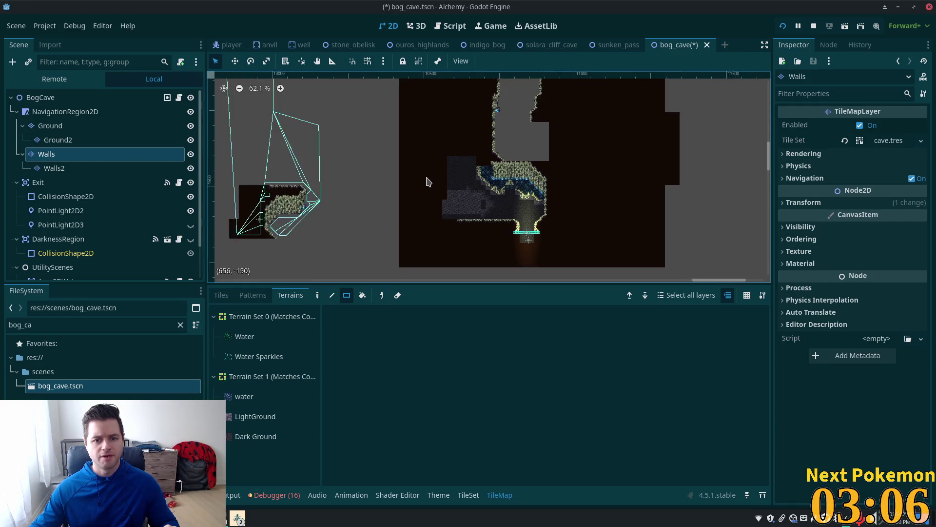
pyautogui.scroll(-5, 426, 182)
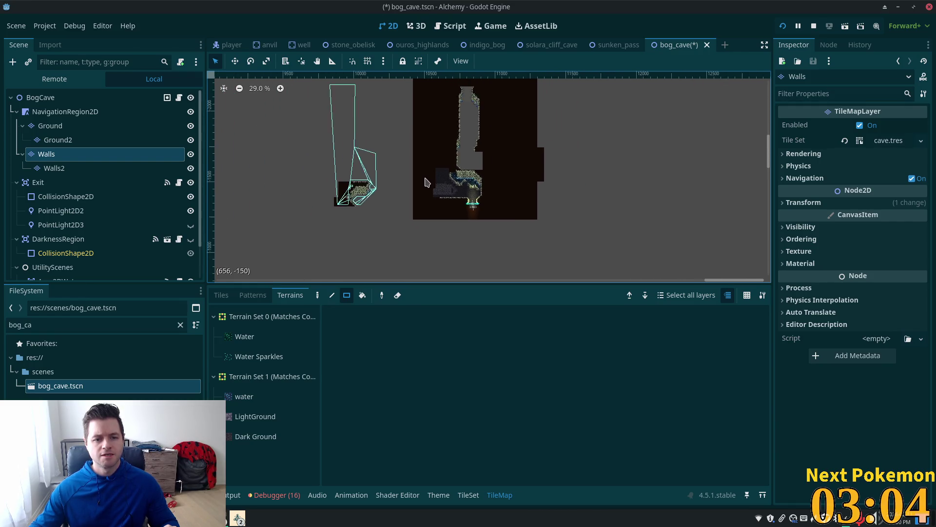
pyautogui.scroll(5, 423, 185)
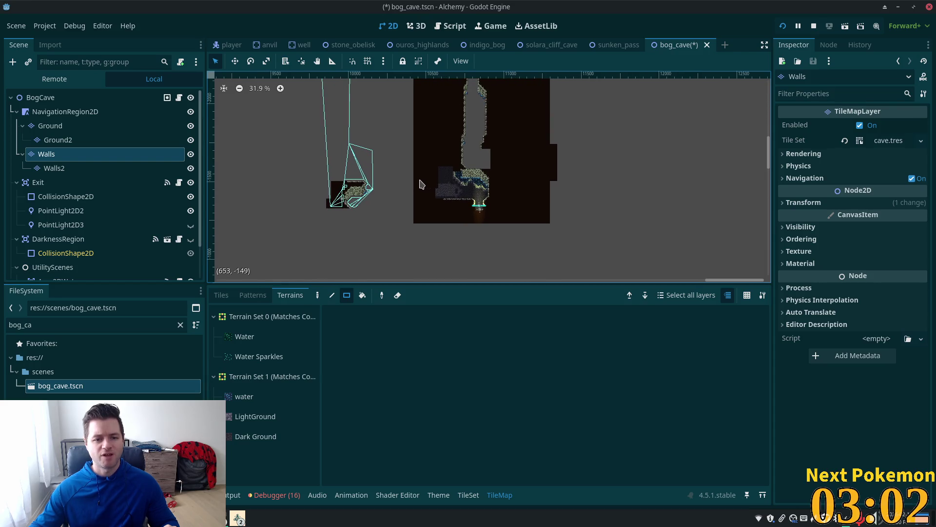
pyautogui.scroll(1, 414, 186)
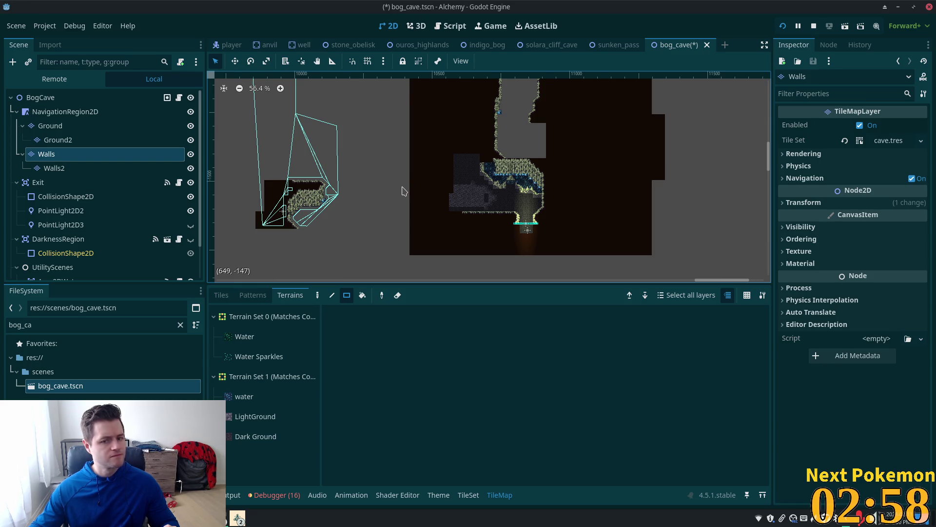
pyautogui.moveTo(727, 179)
pyautogui.mouseDown()
pyautogui.moveTo(681, 171)
pyautogui.moveTo(487, 234)
pyautogui.mouseUp()
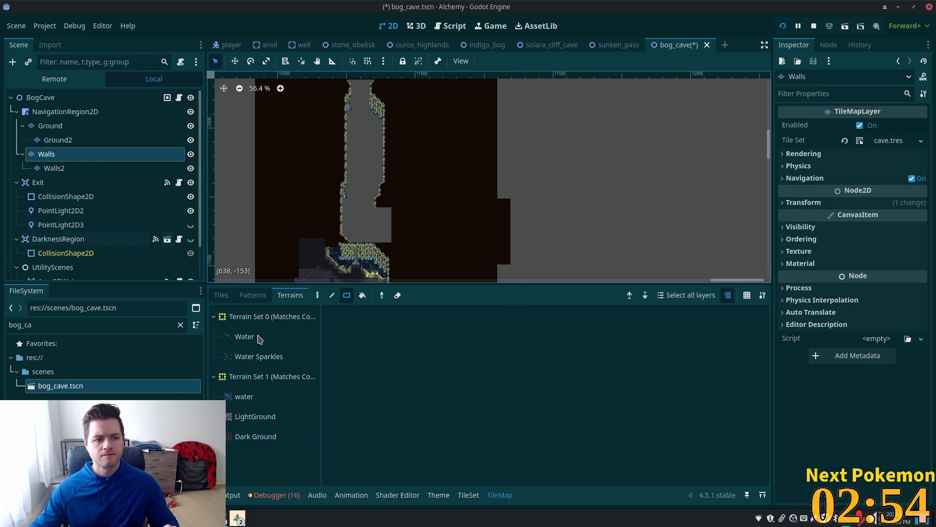
pyautogui.click(221, 295)
pyautogui.moveTo(510, 198); pyautogui.dragTo(501, 265)
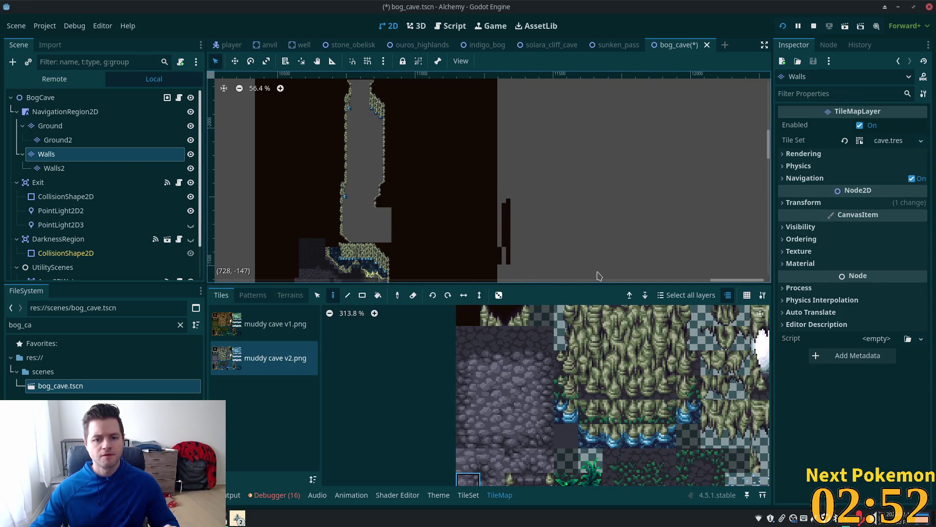
pyautogui.click(363, 295)
pyautogui.moveTo(500, 193); pyautogui.dragTo(509, 264)
# Step: Zoom around the Alchemy debug window to inspect the bog cave's winding water corridor and lit exit
pyautogui.scroll(-4, 605, 183)
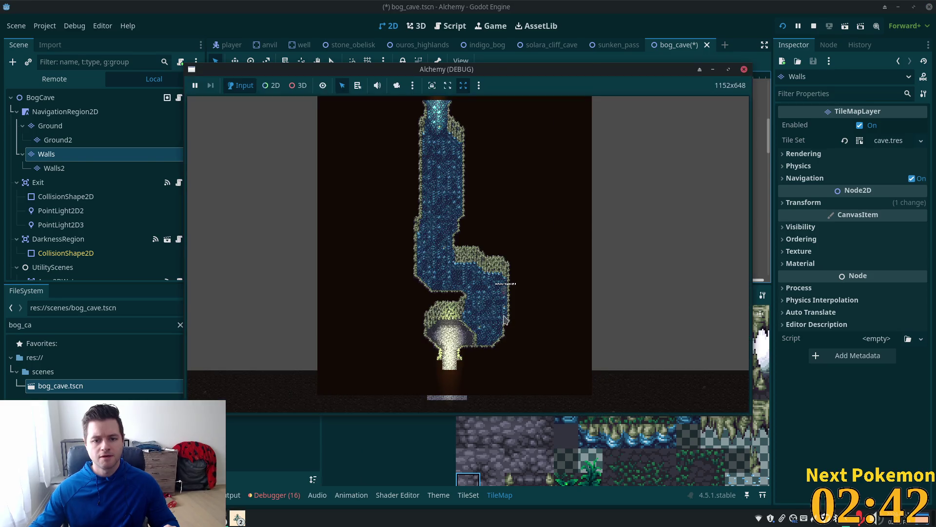
pyautogui.scroll(-10, 505, 320)
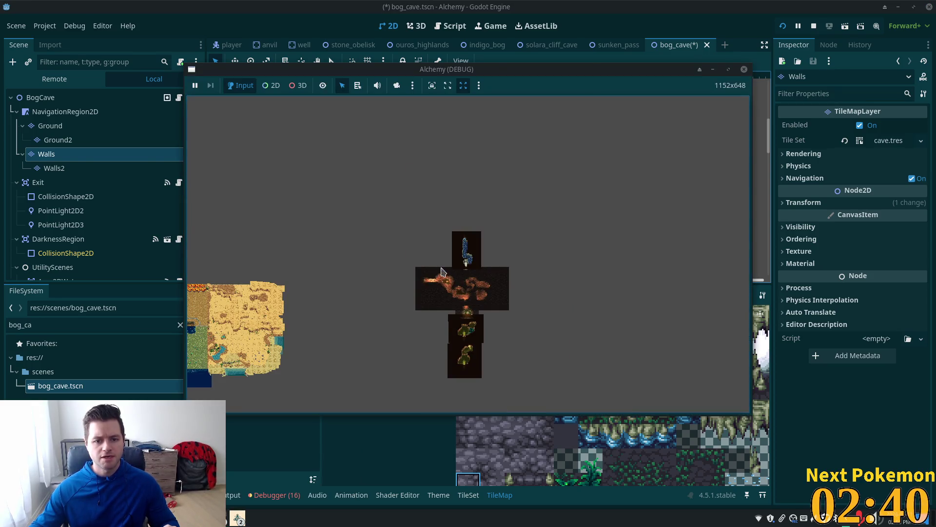
pyautogui.scroll(5, 450, 244)
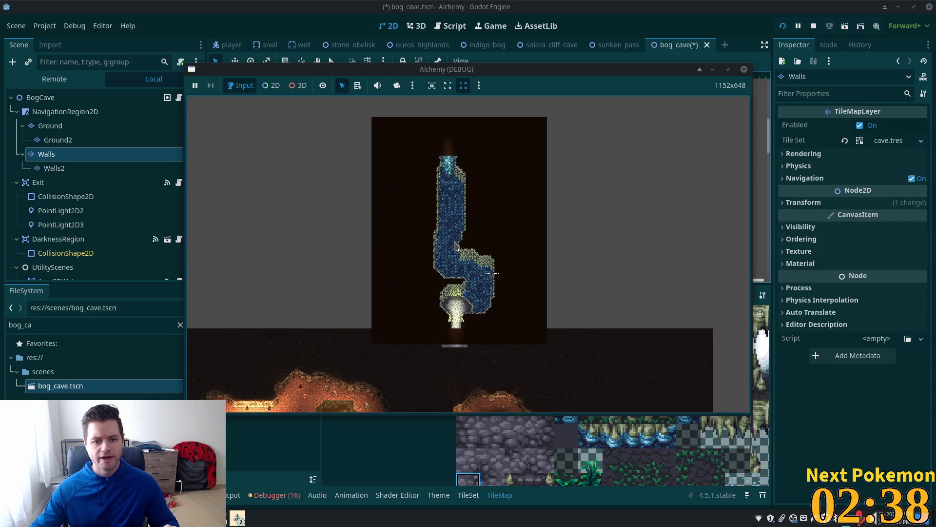
pyautogui.scroll(-3, 453, 248)
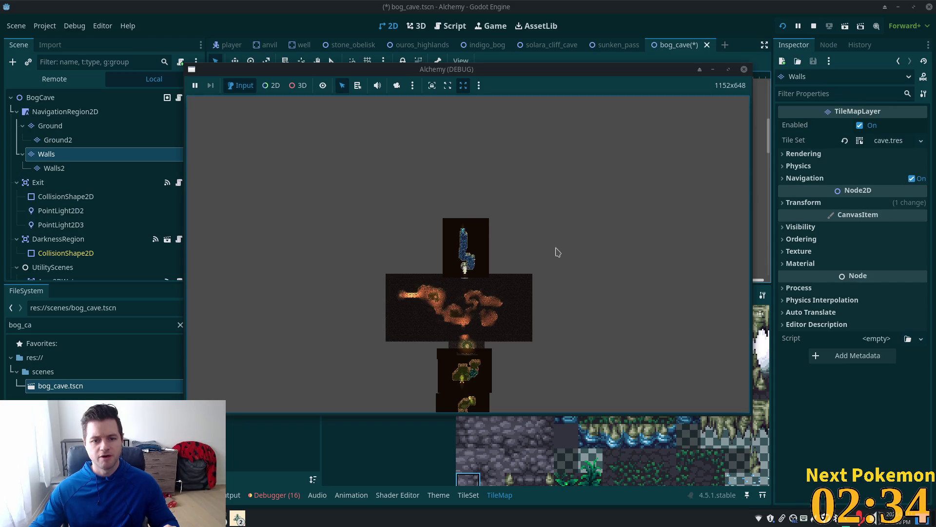
pyautogui.scroll(-5, 516, 264)
pyautogui.scroll(4, 516, 263)
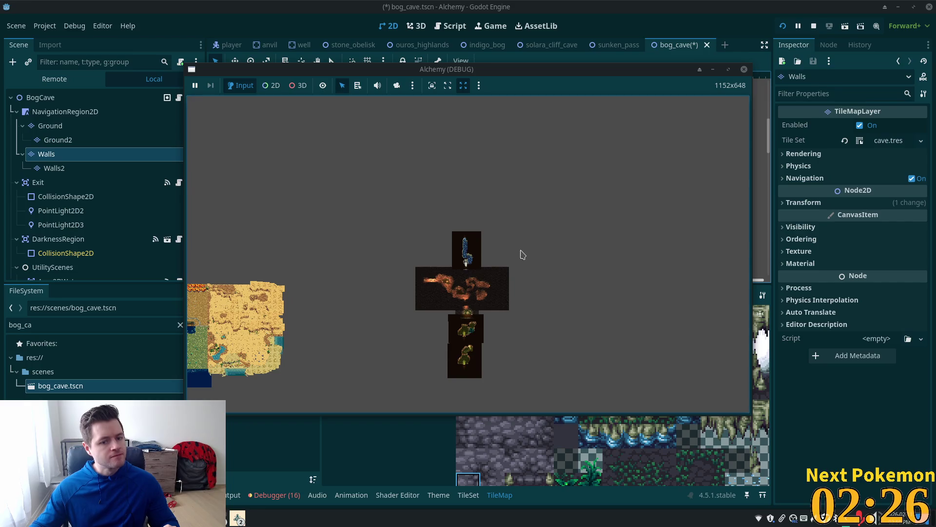
pyautogui.scroll(1, 499, 243)
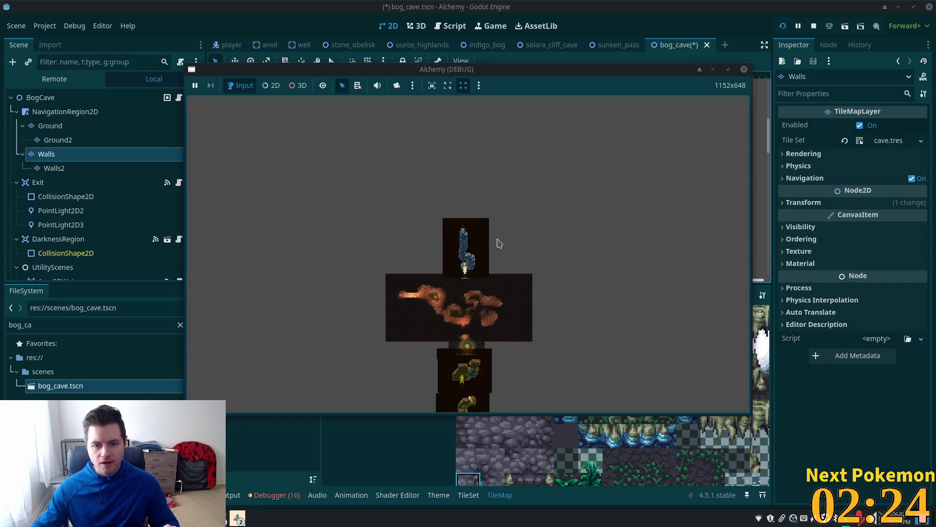
pyautogui.scroll(3, 498, 242)
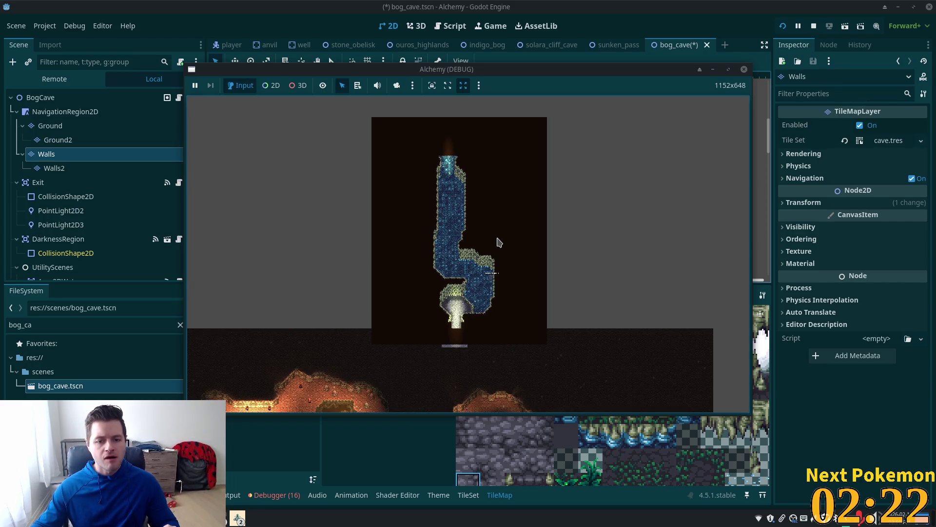
pyautogui.scroll(-3, 499, 242)
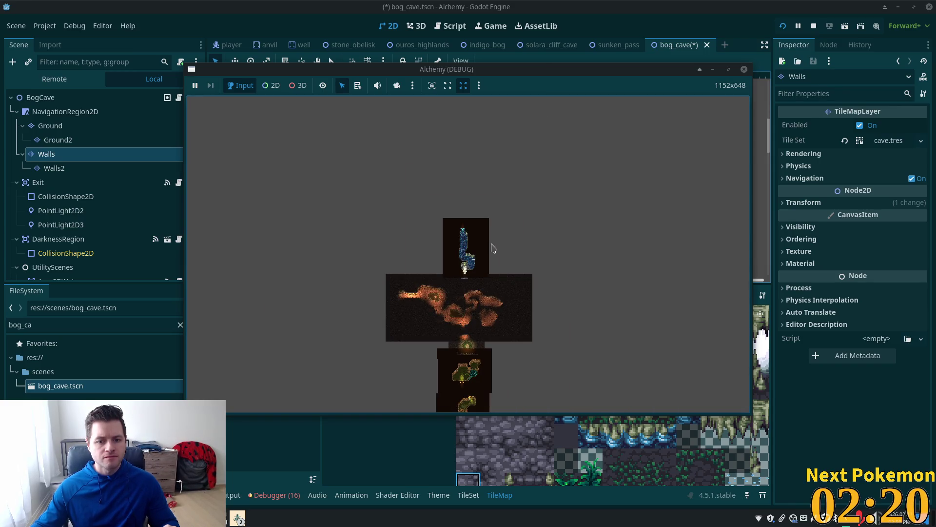
pyautogui.scroll(3, 492, 248)
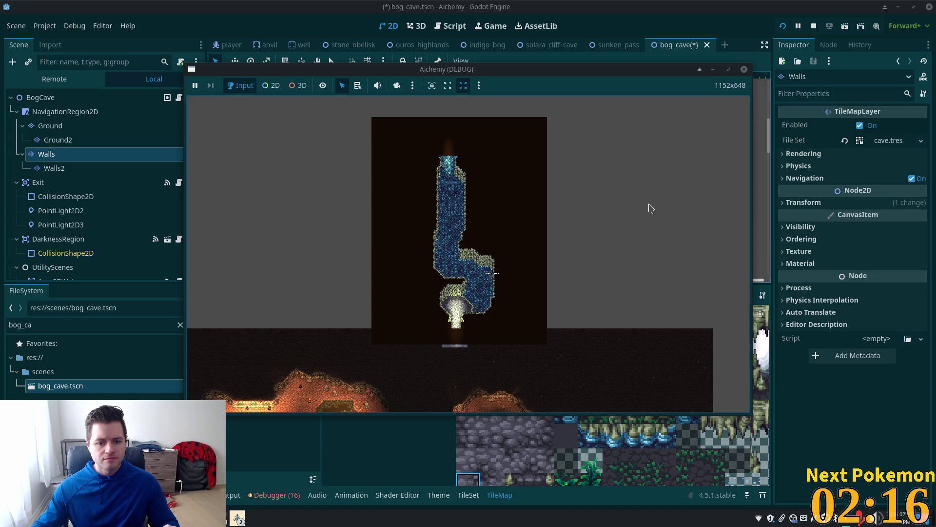
pyautogui.scroll(-3, 633, 220)
pyautogui.scroll(2, 459, 341)
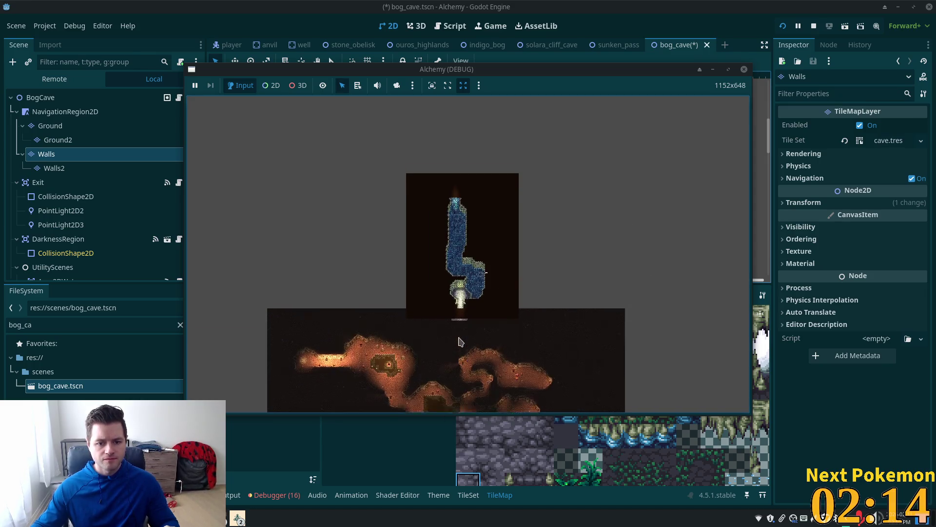
pyautogui.scroll(2, 456, 205)
pyautogui.scroll(1, 443, 220)
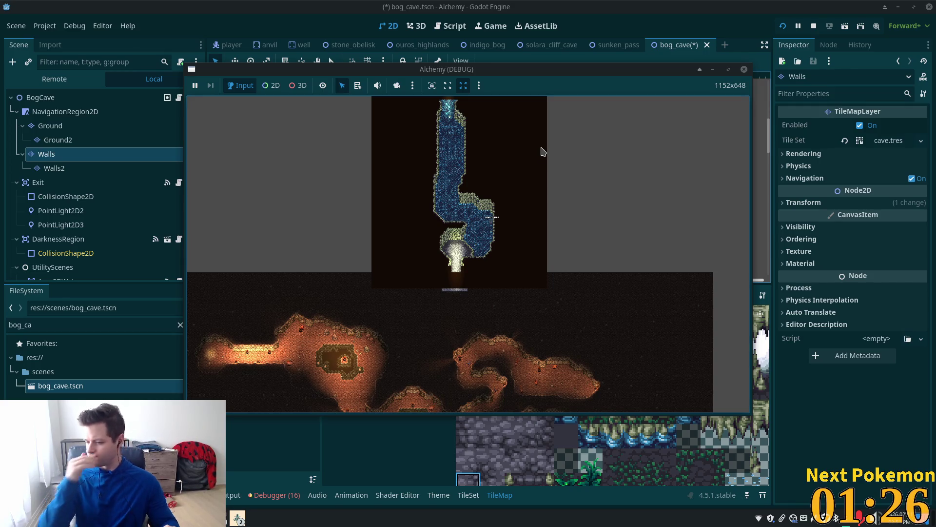
pyautogui.scroll(-5, 527, 223)
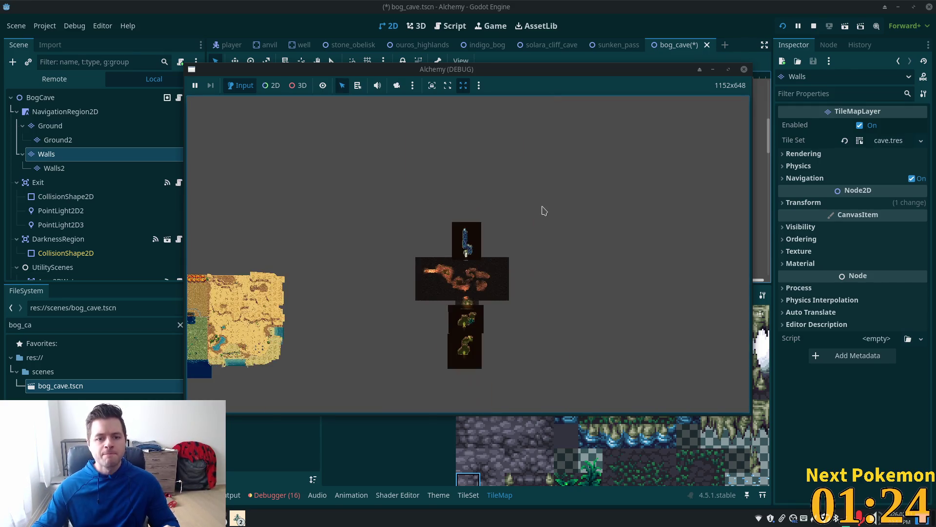
pyautogui.scroll(4, 468, 217)
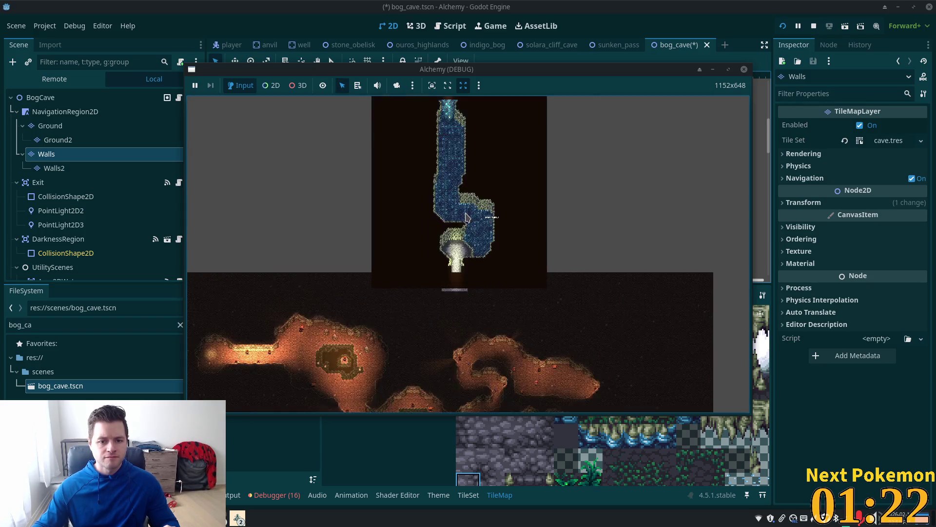
pyautogui.scroll(-3, 464, 221)
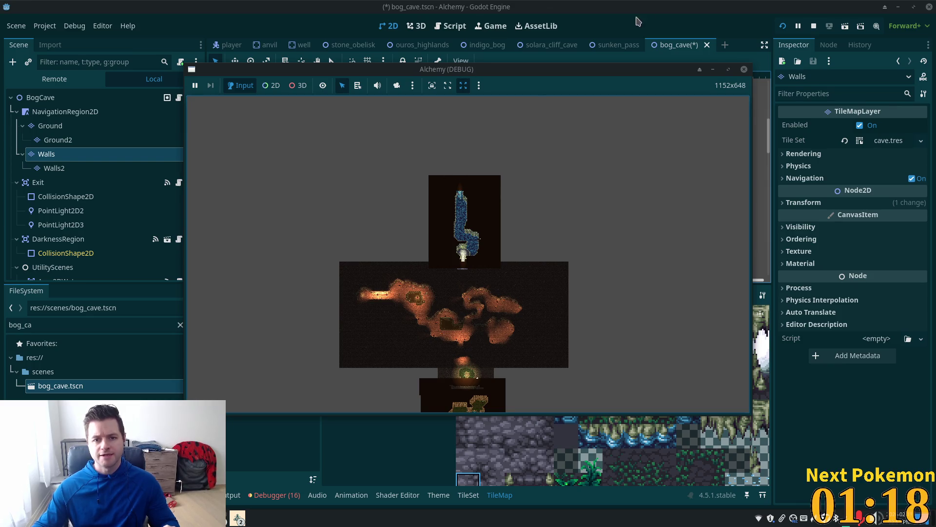
pyautogui.click(621, 37)
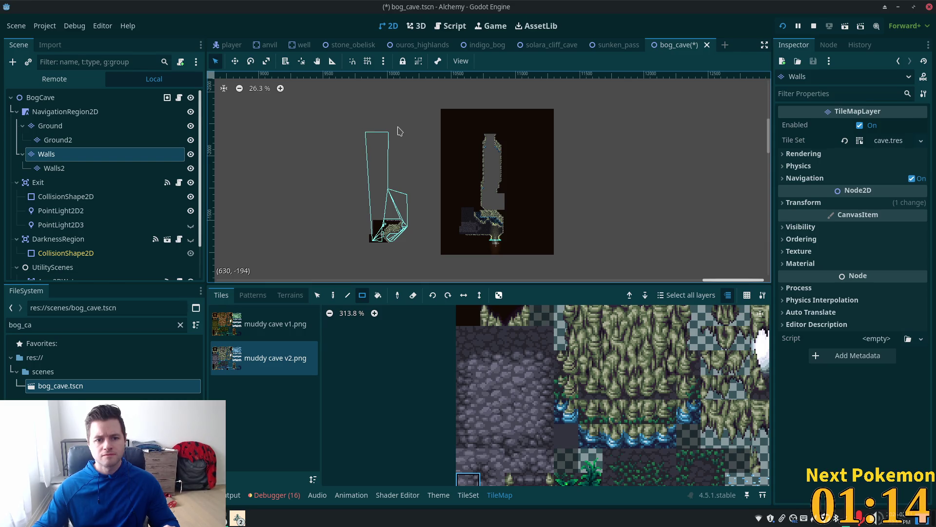
# Step: Select a small chunk of wall tiles and move it aside to the right
pyautogui.scroll(1, 396, 168)
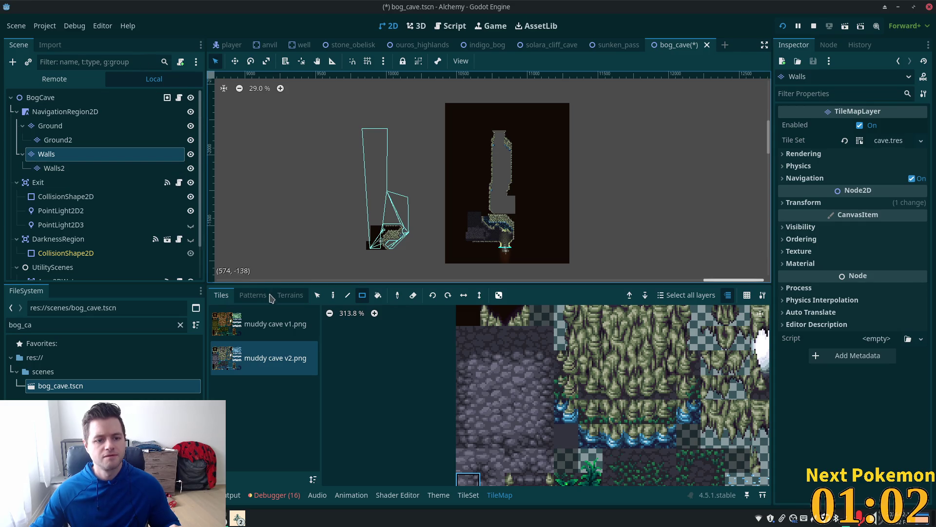
pyautogui.click(317, 295)
pyautogui.moveTo(351, 215)
pyautogui.mouseDown()
pyautogui.moveTo(407, 265)
pyautogui.moveTo(397, 263)
pyautogui.mouseUp()
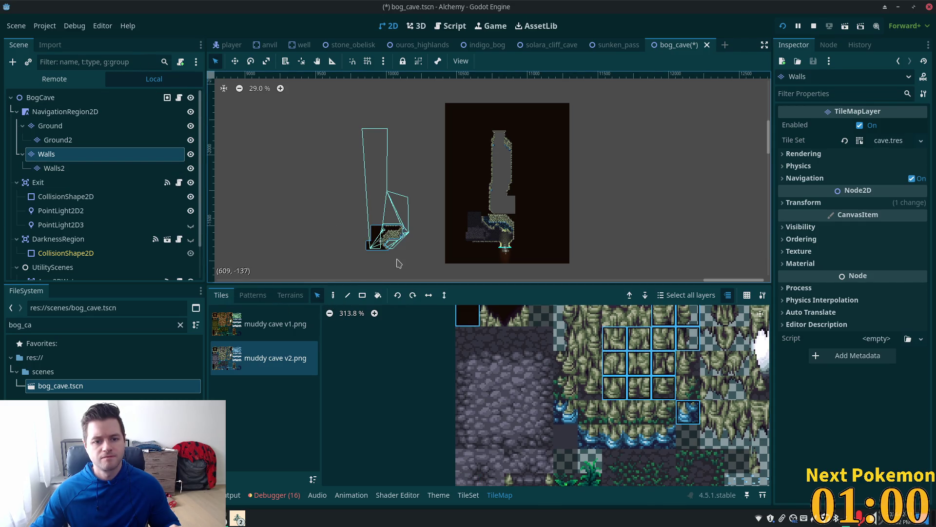
pyautogui.moveTo(378, 233); pyautogui.dragTo(620, 220)
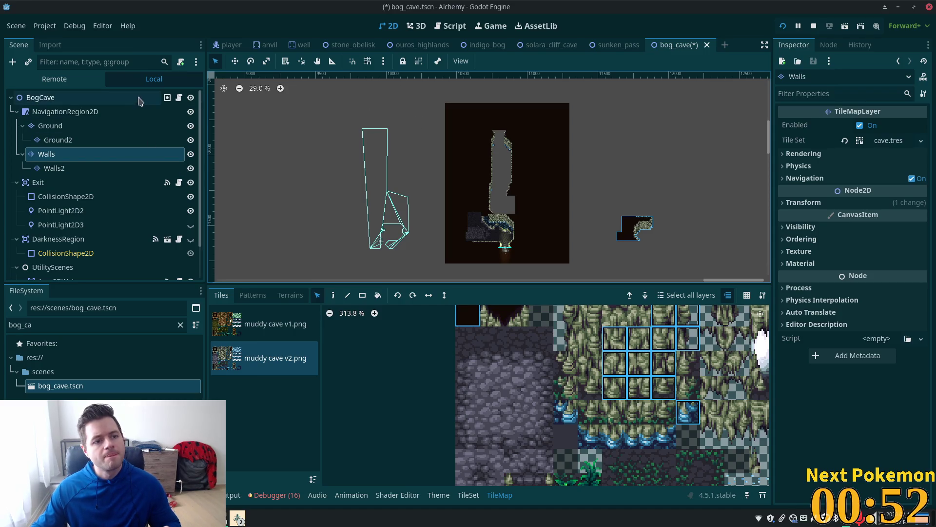
# Step: Select the bog cave's wall tiles and drag them left onto the navigation outline area
pyautogui.click(61, 127)
pyautogui.moveTo(382, 82); pyautogui.dragTo(585, 275)
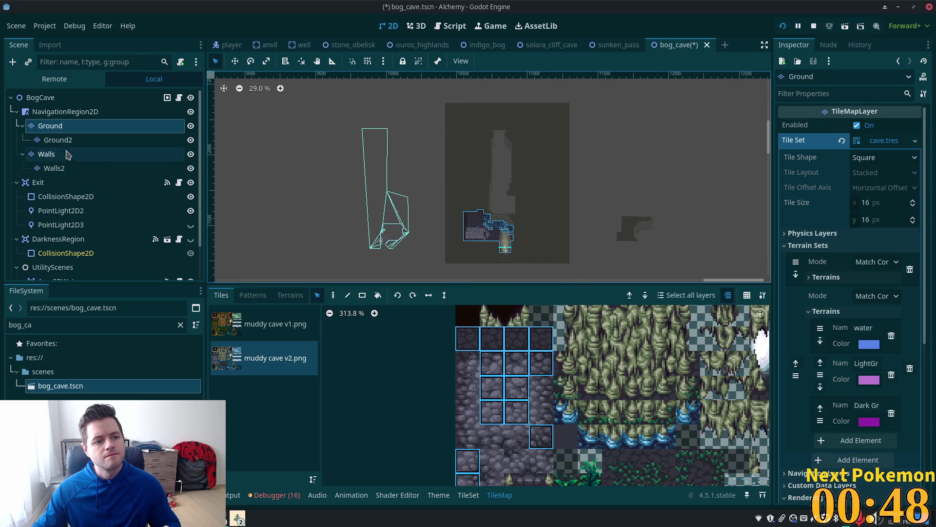
pyautogui.click(59, 154)
pyautogui.moveTo(441, 103)
pyautogui.mouseDown()
pyautogui.moveTo(556, 264)
pyautogui.moveTo(587, 278)
pyautogui.mouseUp()
pyautogui.moveTo(558, 207)
pyautogui.mouseDown()
pyautogui.moveTo(462, 192)
pyautogui.moveTo(448, 204)
pyautogui.moveTo(429, 186)
pyautogui.moveTo(430, 208)
pyautogui.mouseUp()
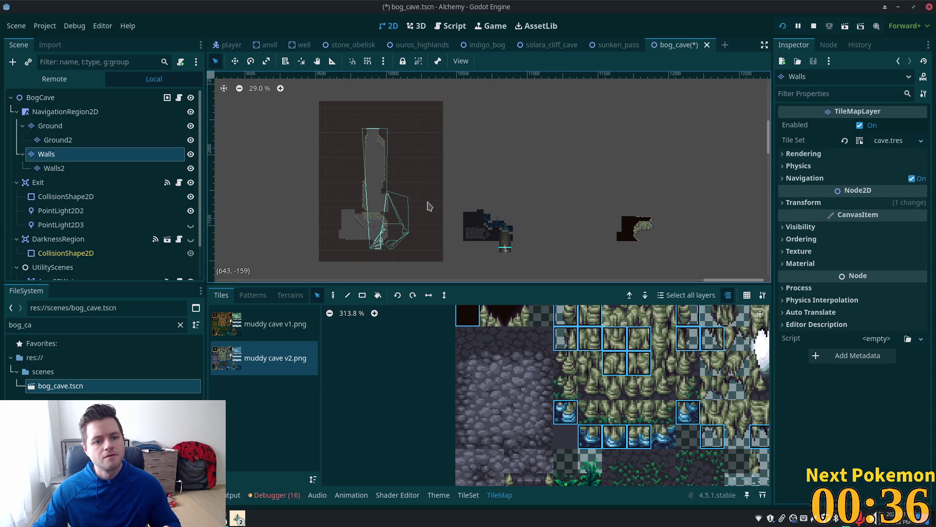